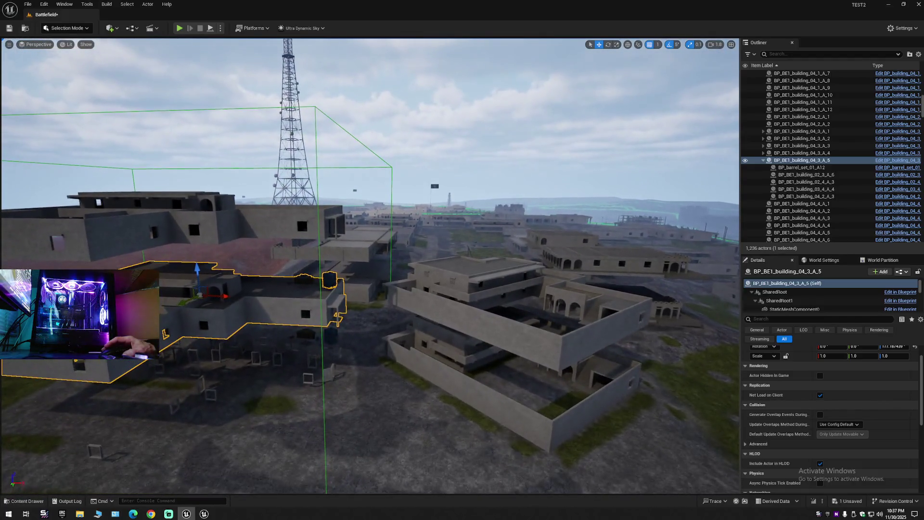
Step: Undo the buildings' last move and frame the selected building, orbiting in closer
{"action": "left_click_drag", "start_coordinate": [442, 306], "coordinate": [441, 306]}
{"action": "key", "text": "ctrl+z"}
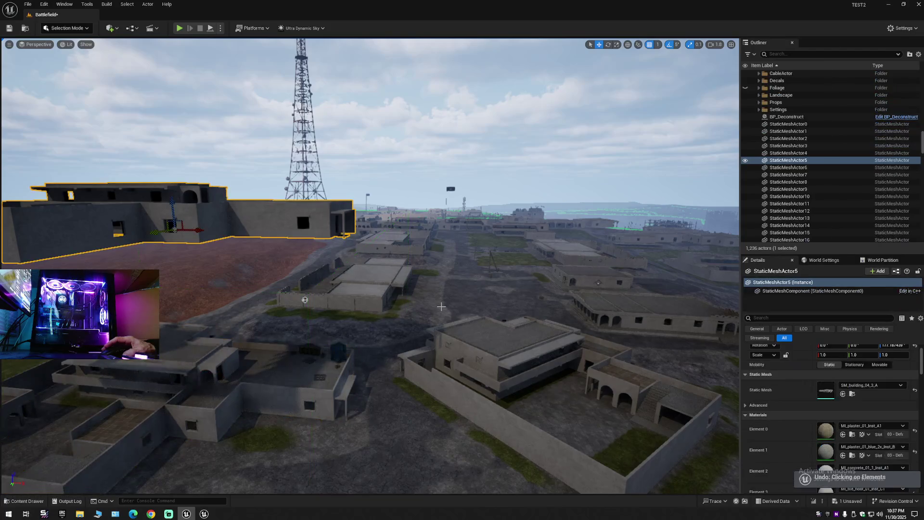
{"action": "key", "text": "f"}
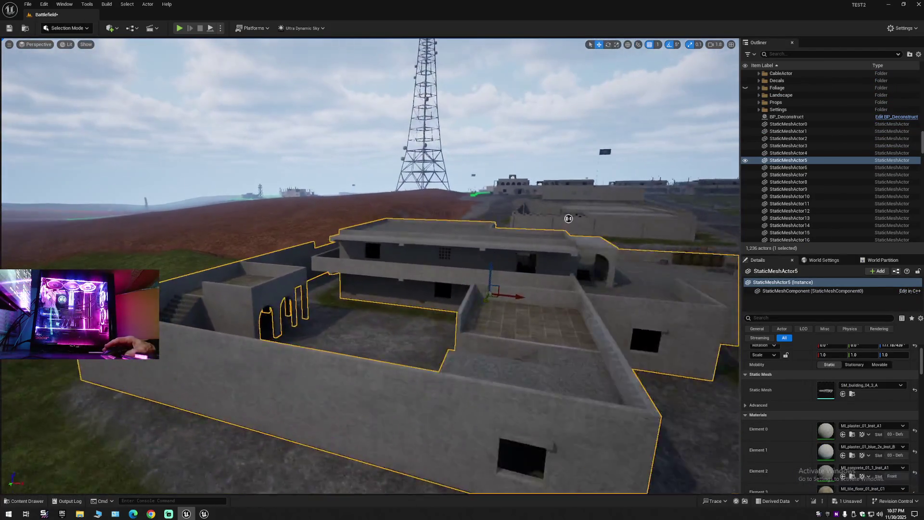
{"action": "left_click_drag", "start_coordinate": [569, 219], "coordinate": [381, 216]}
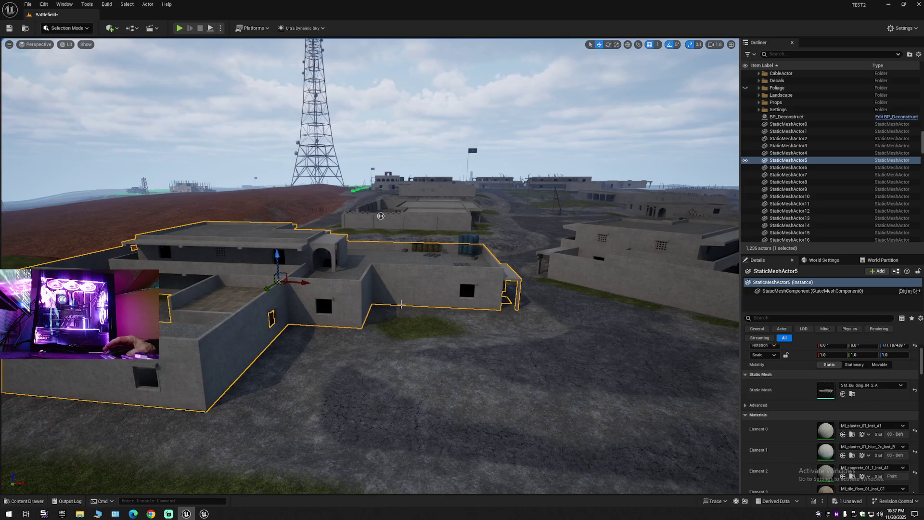
{"action": "left_click_drag", "start_coordinate": [381, 215], "coordinate": [446, 194]}
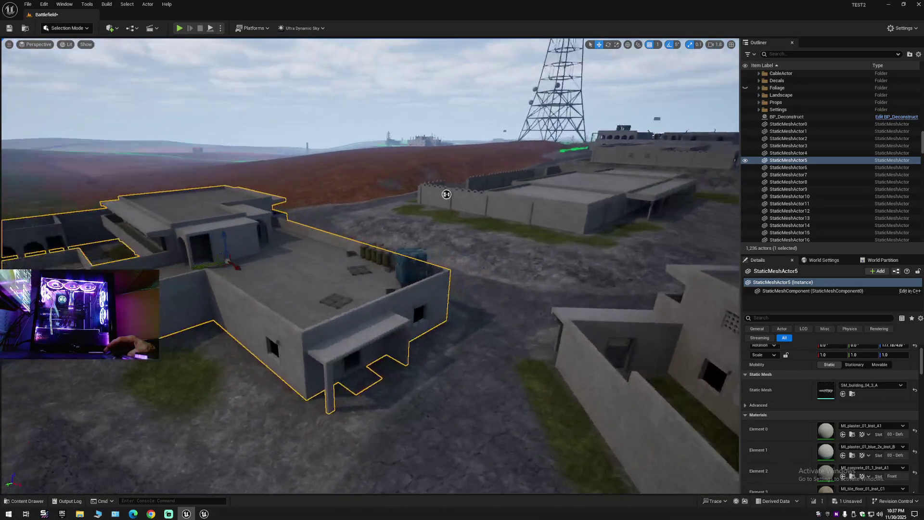
Step: Slide the converted building copy aside and lift the original blueprint building off the ground
{"action": "left_click", "coordinate": [458, 264]}
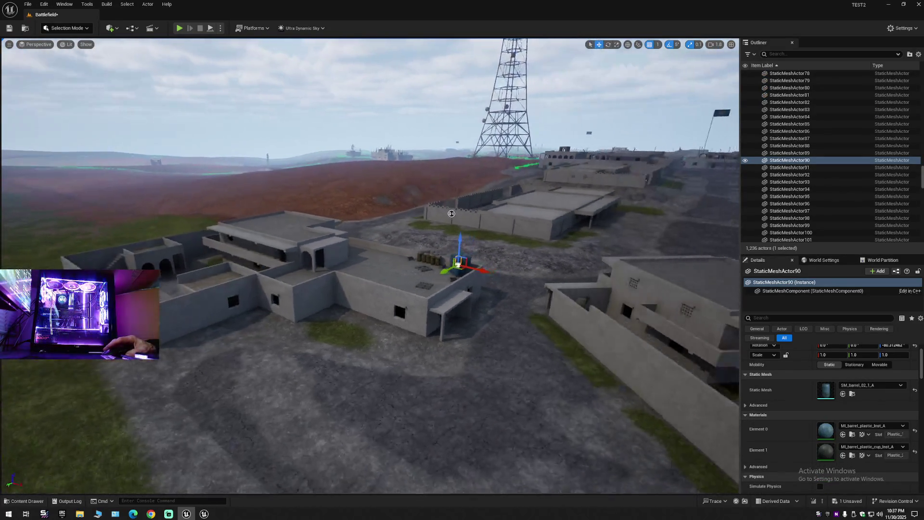
{"action": "scroll", "coordinate": [458, 264], "scroll_direction": "up", "scroll_amount": 2}
{"action": "left_click", "coordinate": [420, 259]}
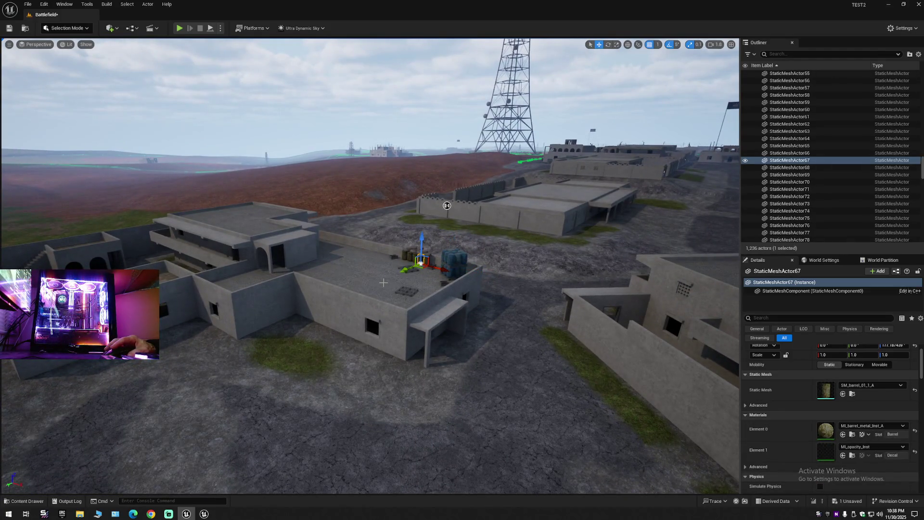
{"action": "left_click", "coordinate": [383, 282]}
{"action": "left_click_drag", "start_coordinate": [290, 273], "coordinate": [223, 263]}
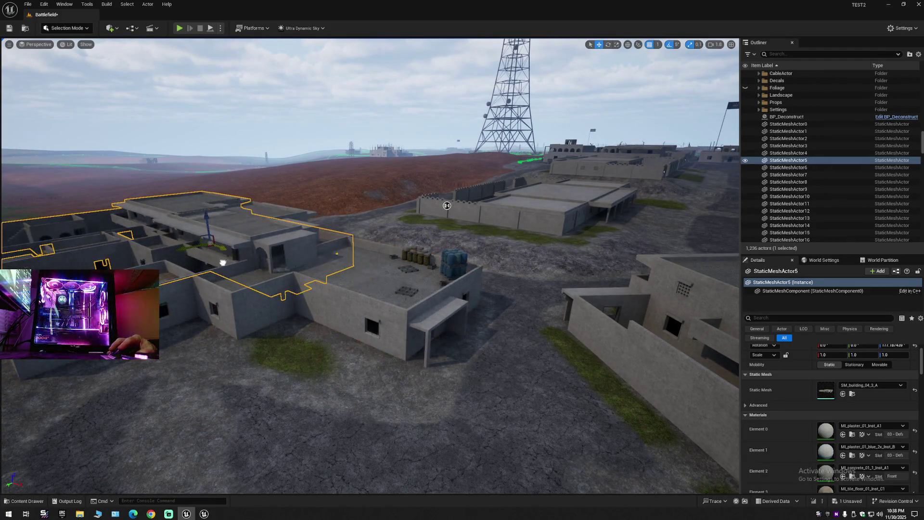
{"action": "left_click", "coordinate": [373, 281]}
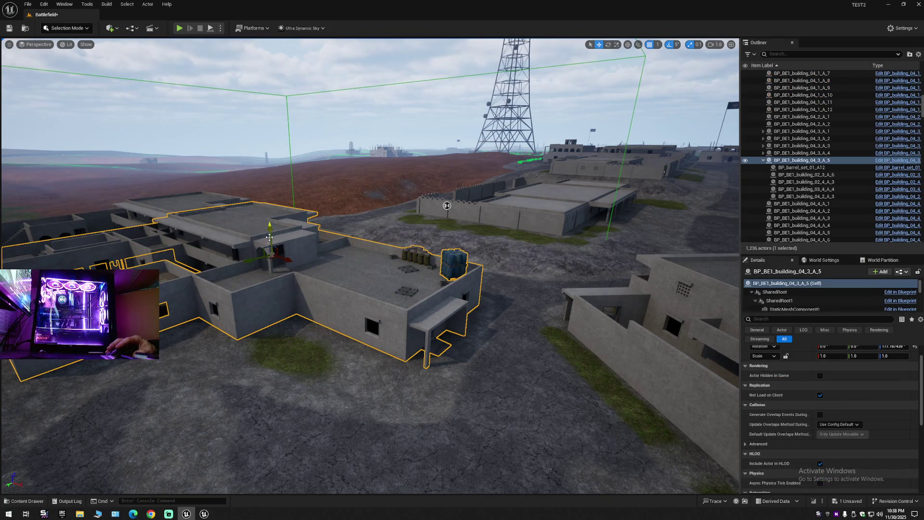
{"action": "left_click_drag", "start_coordinate": [270, 238], "coordinate": [266, 115]}
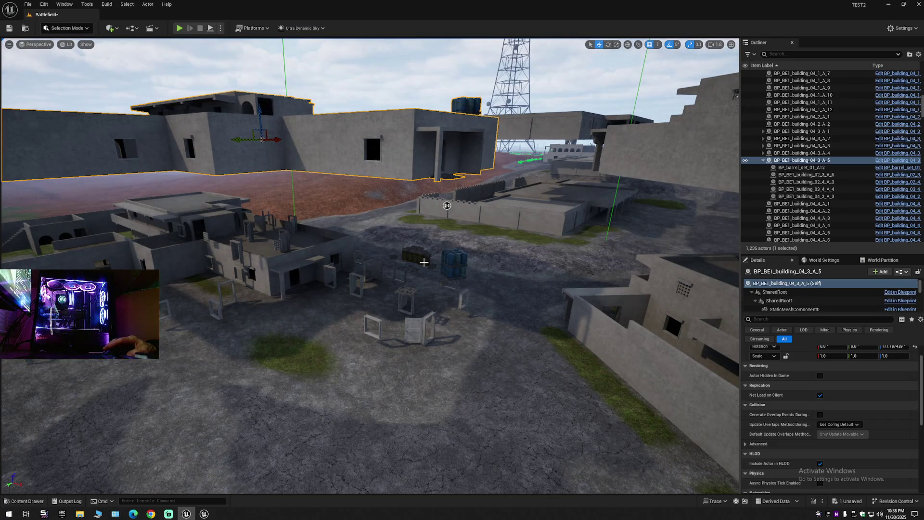
Step: Undo the lift and selection changes, returning to the grounded building copy selected
{"action": "key", "text": "ctrl+z"}
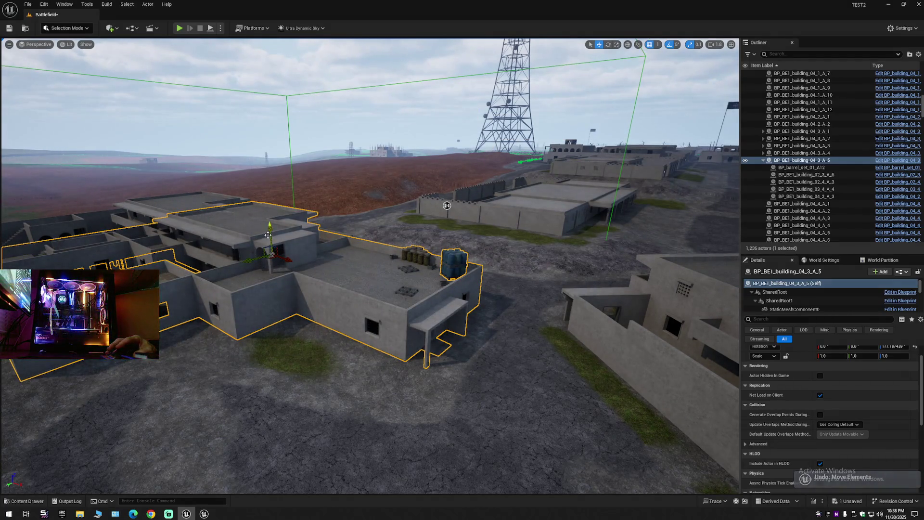
{"action": "key", "text": "ctrl+y"}
{"action": "key", "text": "ctrl+z"}
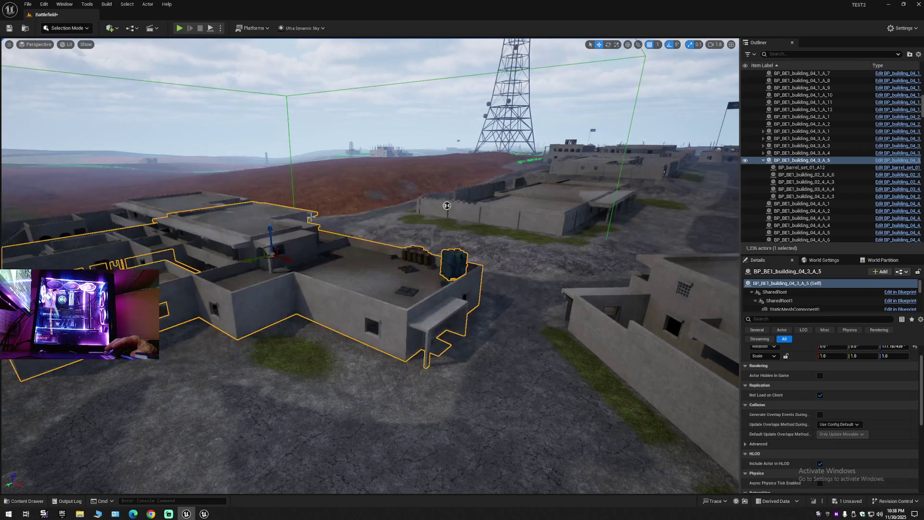
{"action": "key", "text": "ctrl+y"}
{"action": "key", "text": "ctrl+z"}
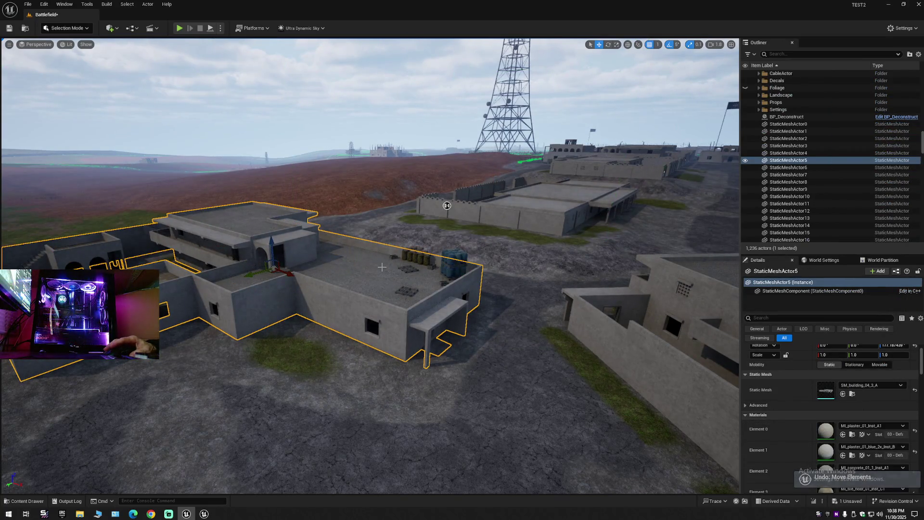
{"action": "key", "text": "ctrl+z"}
{"action": "mouse_move", "coordinate": [483, 364]}
{"action": "left_mouse_down"}
{"action": "mouse_move", "coordinate": [609, 395]}
{"action": "mouse_move", "coordinate": [576, 356]}
{"action": "mouse_move", "coordinate": [488, 363]}
{"action": "left_mouse_up"}
{"action": "key", "text": "ctrl+z"}
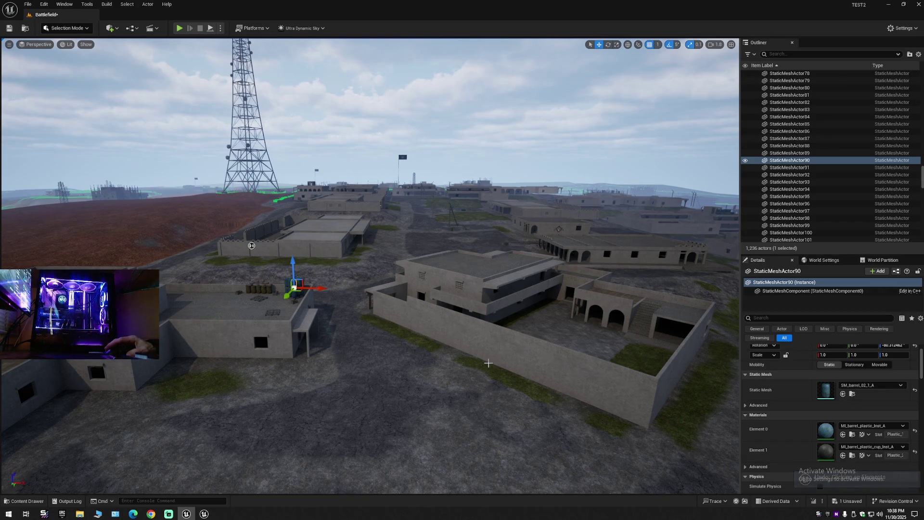
{"action": "key", "text": "ctrl+z"}
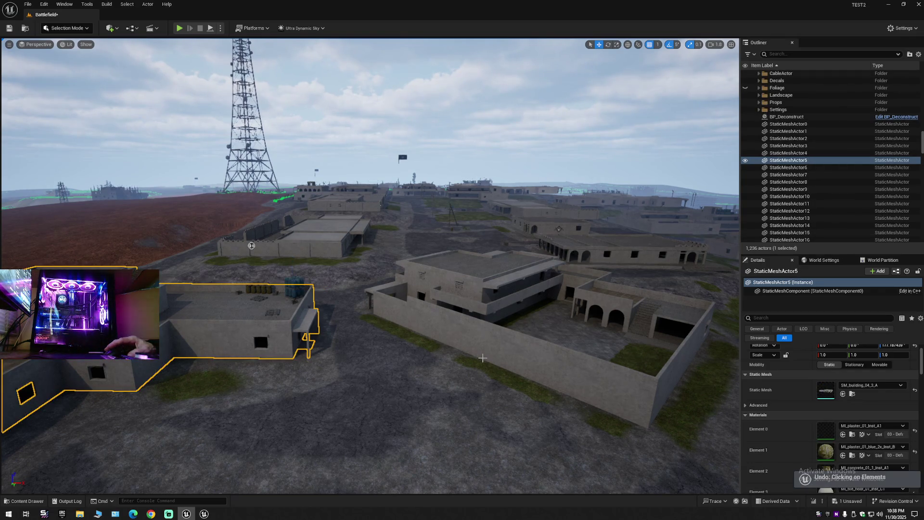
Step: Collapse the Buildings folder in the Outliner and select the walled foreground building
{"action": "scroll", "coordinate": [855, 185], "scroll_direction": "down", "scroll_amount": 10}
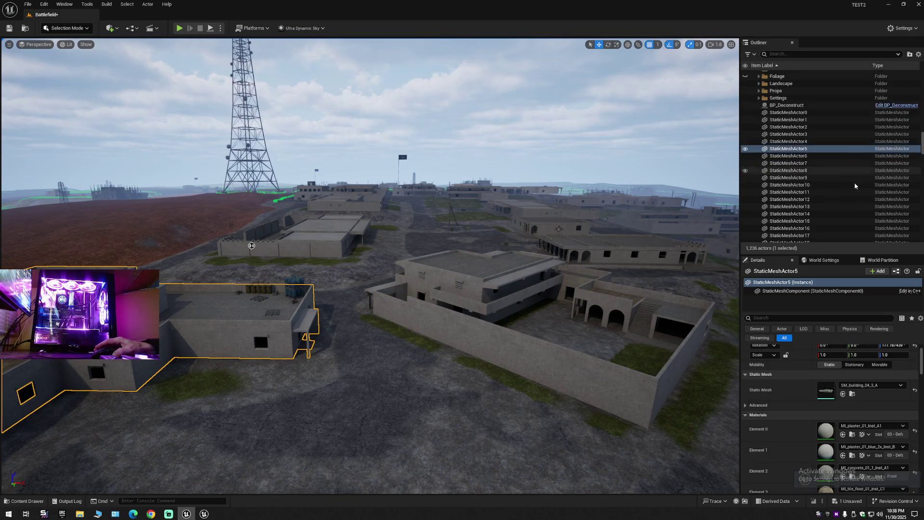
{"action": "scroll", "coordinate": [849, 185], "scroll_direction": "down", "scroll_amount": 2}
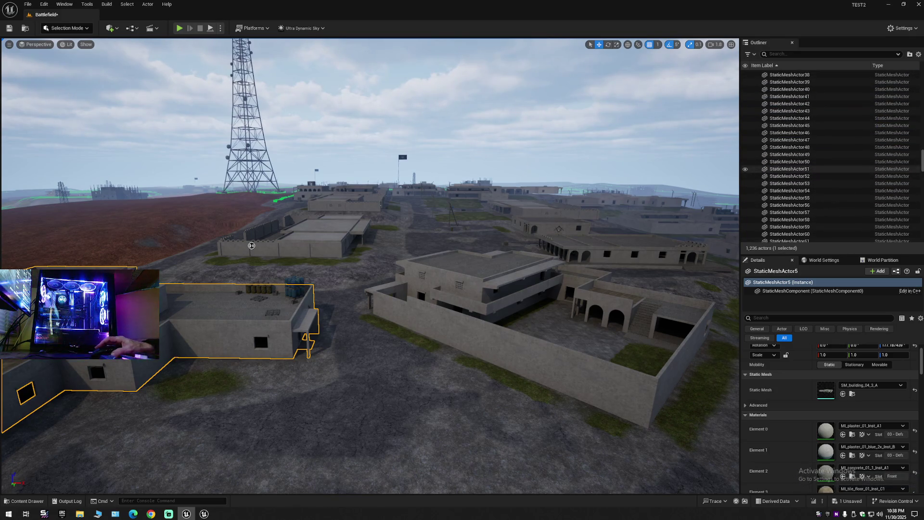
{"action": "left_click_drag", "start_coordinate": [922, 159], "coordinate": [923, 75]}
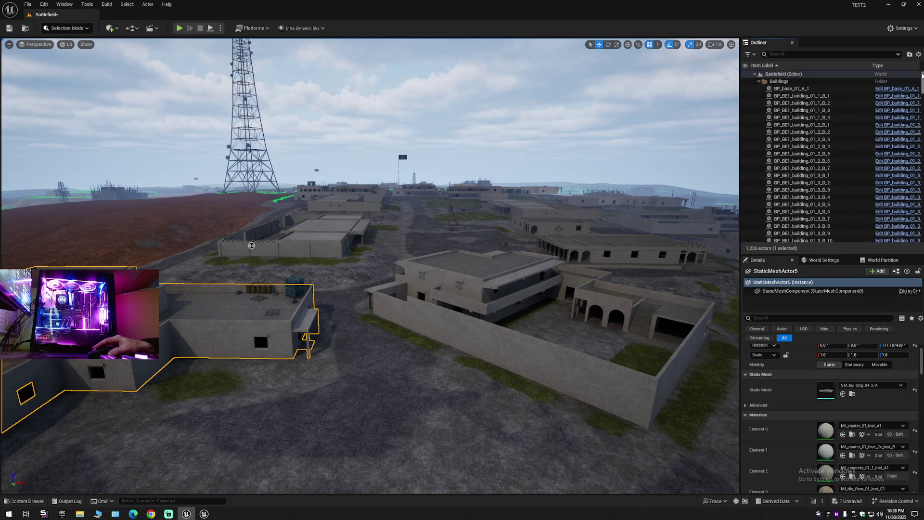
{"action": "left_click", "coordinate": [760, 82]}
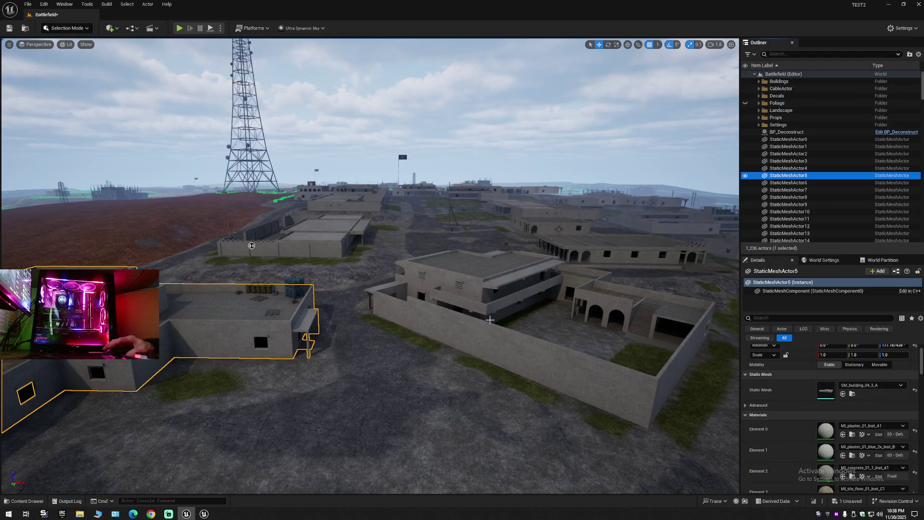
{"action": "left_click", "coordinate": [469, 300]}
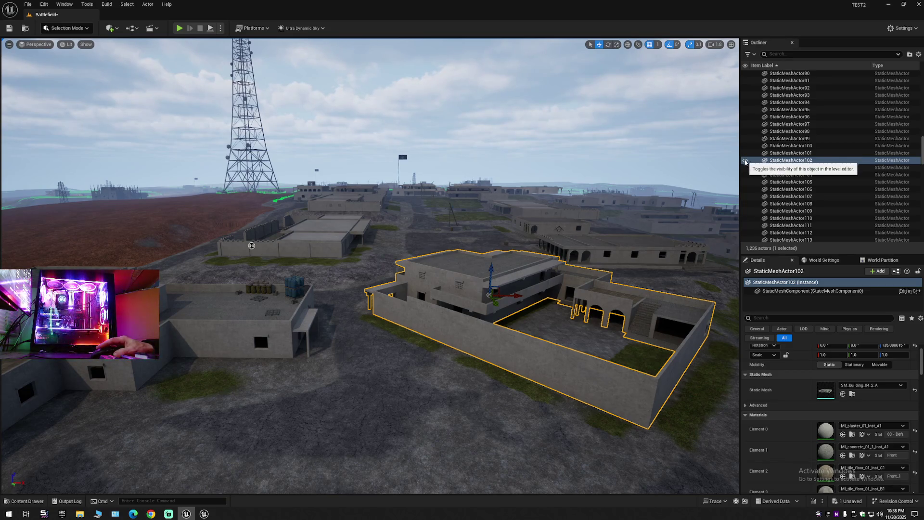
Step: Hide StaticMeshActor102 and select BP_BE1_building_04_3_A_5 in the Outliner
{"action": "left_click", "coordinate": [746, 161]}
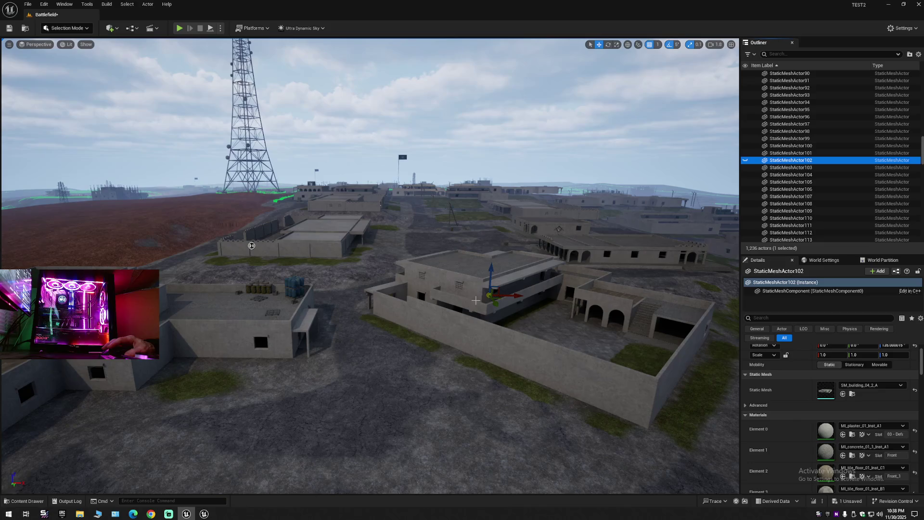
{"action": "left_click", "coordinate": [503, 278]}
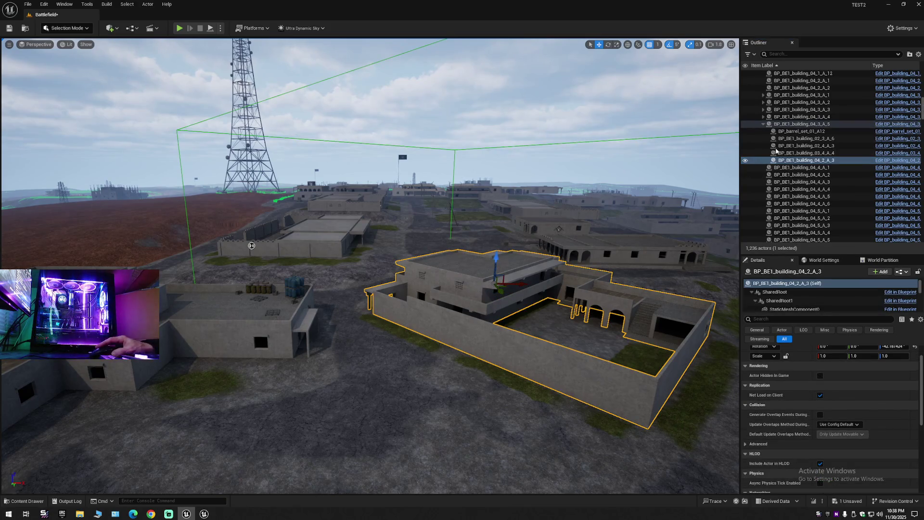
{"action": "left_click", "coordinate": [763, 124]}
{"action": "left_click", "coordinate": [751, 125]}
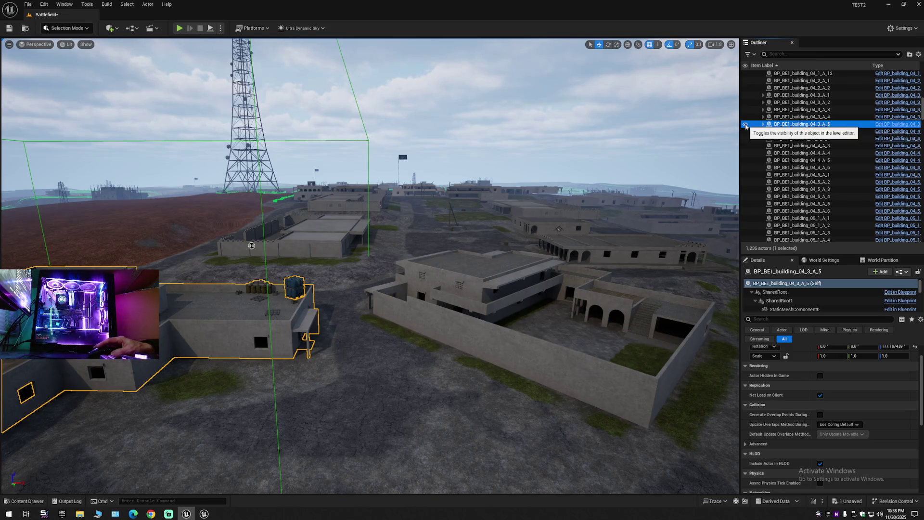
{"action": "left_click", "coordinate": [763, 124]}
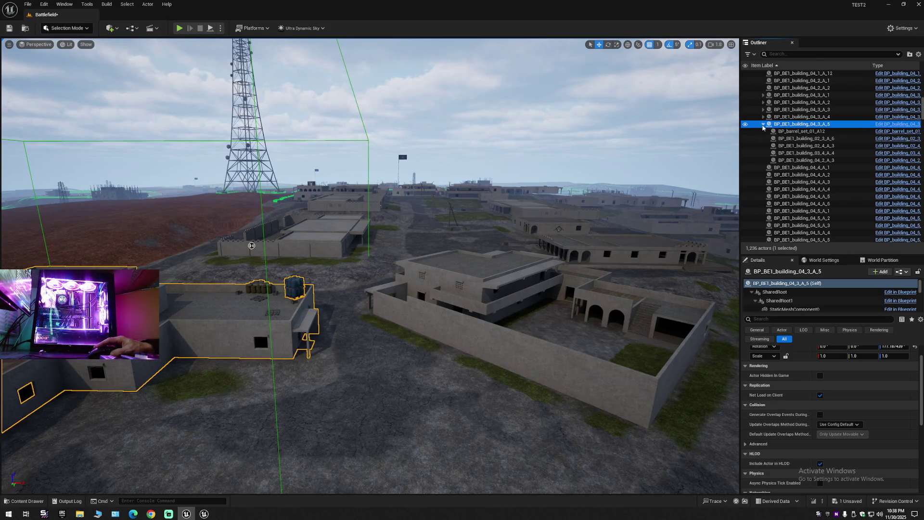
{"action": "left_click", "coordinate": [764, 125]}
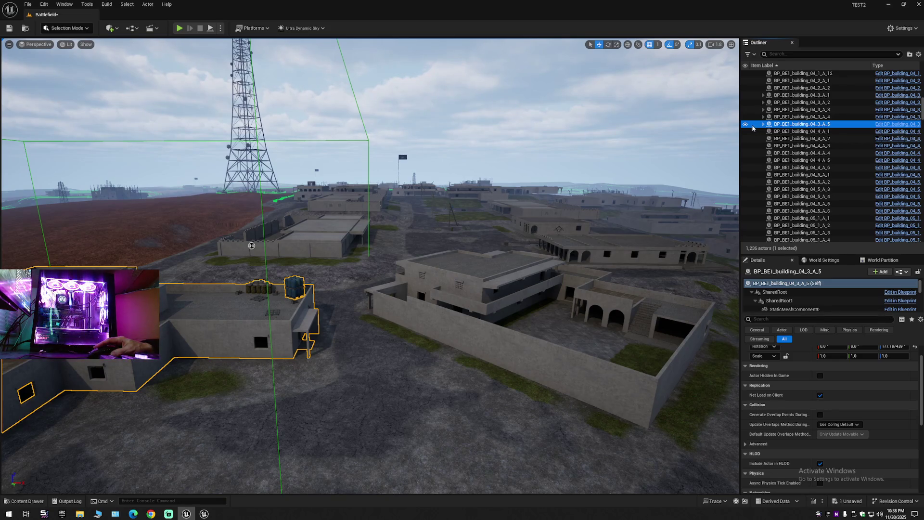
Step: Hide BP_BE1_building_04_3_A_5 with its child pieces and select the front rooftop building
{"action": "scroll", "coordinate": [769, 164], "scroll_direction": "down", "scroll_amount": 4}
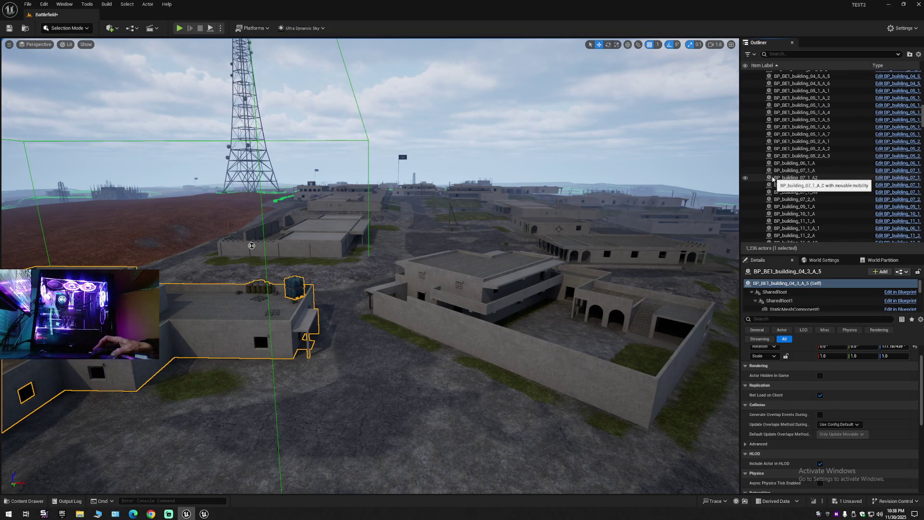
{"action": "scroll", "coordinate": [772, 170], "scroll_direction": "up", "scroll_amount": 3}
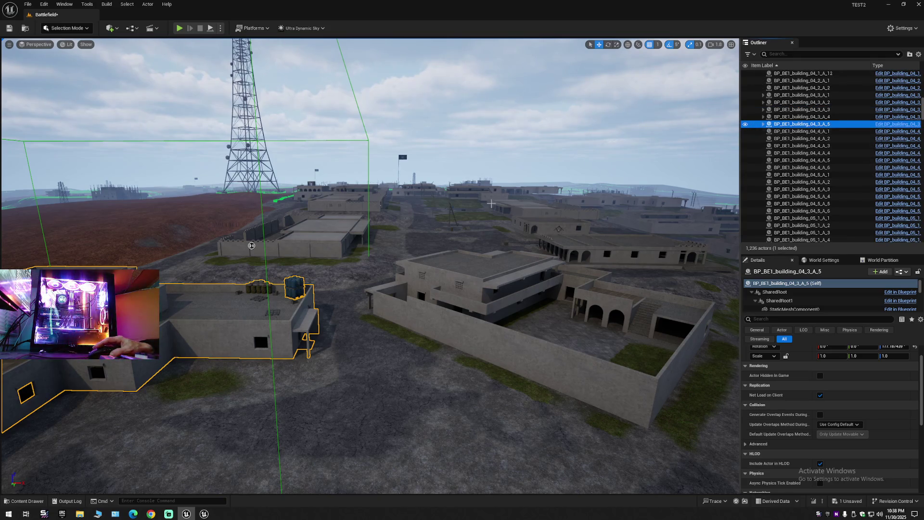
{"action": "left_click", "coordinate": [746, 125]}
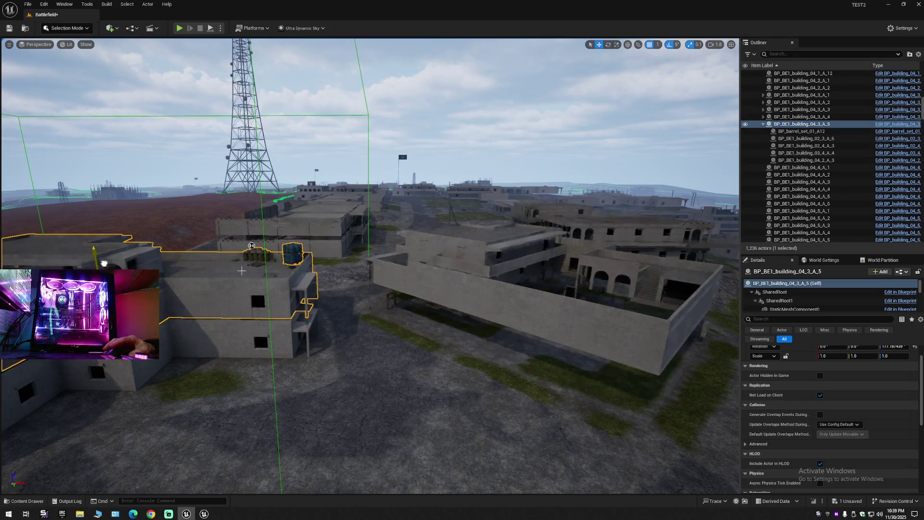
{"action": "key", "text": "ctrl+z"}
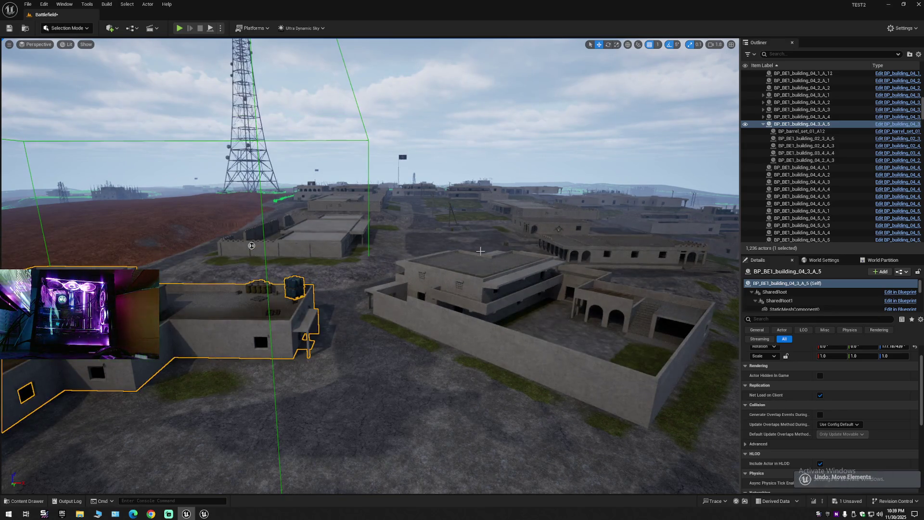
{"action": "left_click", "coordinate": [745, 125]}
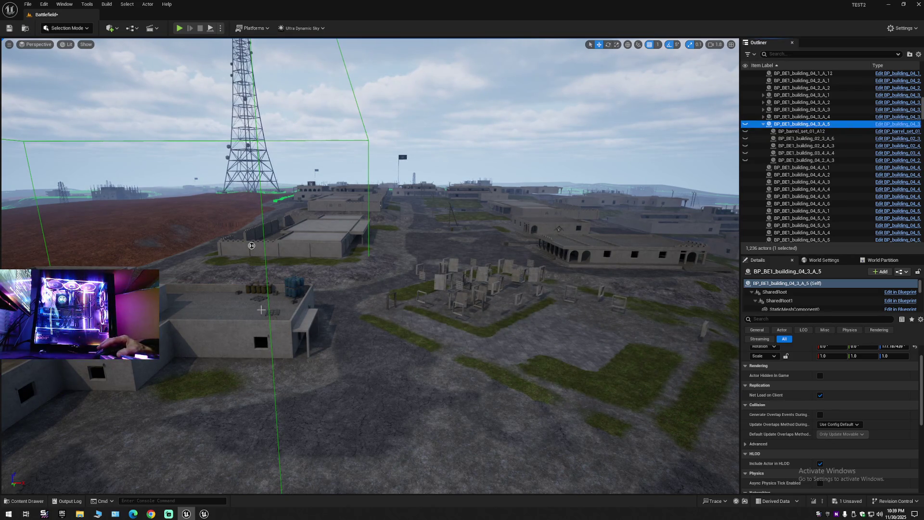
{"action": "left_click", "coordinate": [236, 312]}
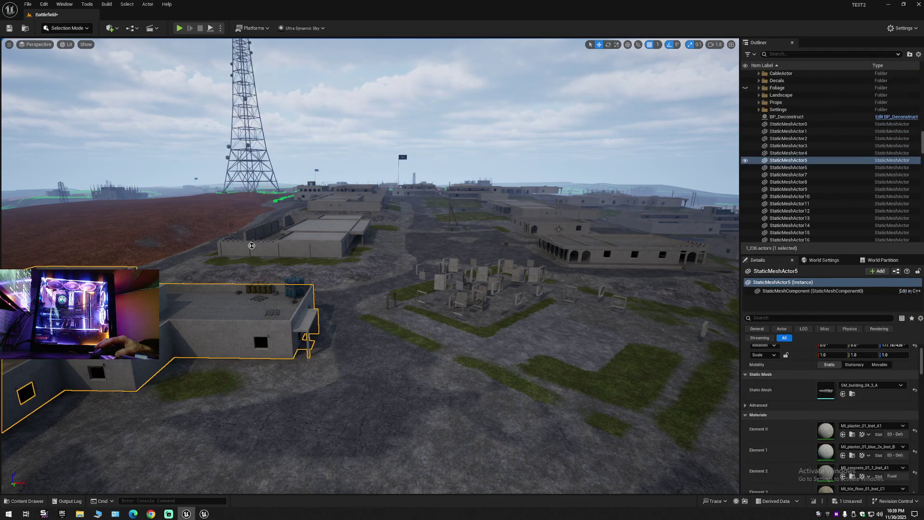
{"action": "left_click", "coordinate": [320, 219]}
{"action": "left_click_drag", "start_coordinate": [251, 245], "coordinate": [251, 188]}
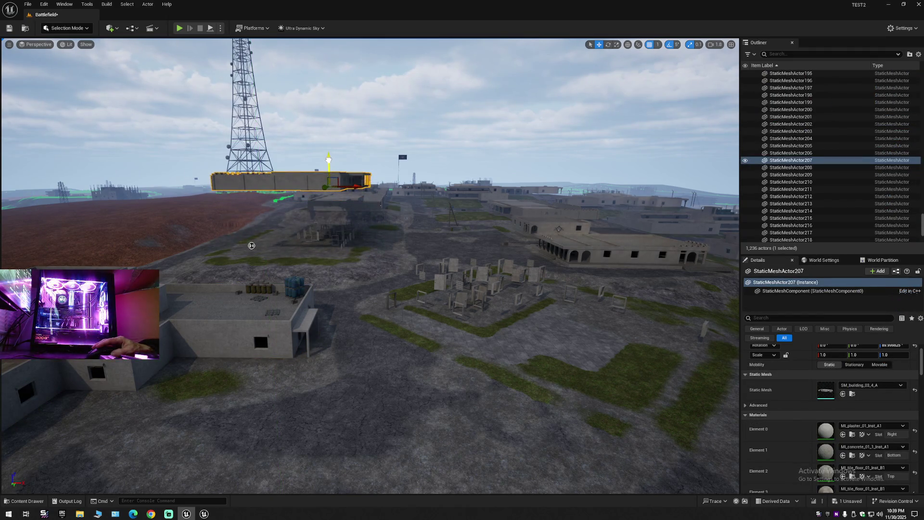
{"action": "mouse_move", "coordinate": [252, 245]}
{"action": "left_mouse_down"}
{"action": "mouse_move", "coordinate": [254, 287]}
{"action": "mouse_move", "coordinate": [196, 376]}
{"action": "mouse_move", "coordinate": [316, 280]}
{"action": "left_mouse_up"}
{"action": "key", "text": "ctrl+z"}
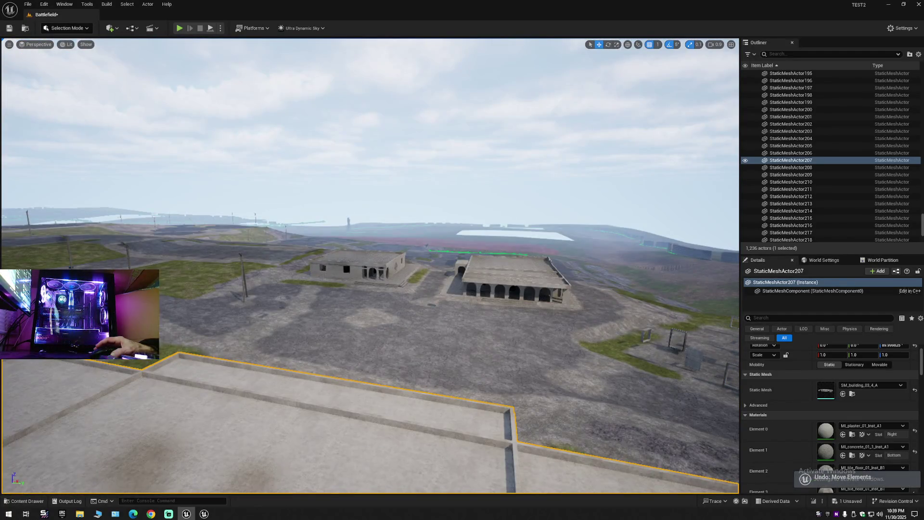
{"action": "left_click_drag", "start_coordinate": [254, 337], "coordinate": [254, 115]}
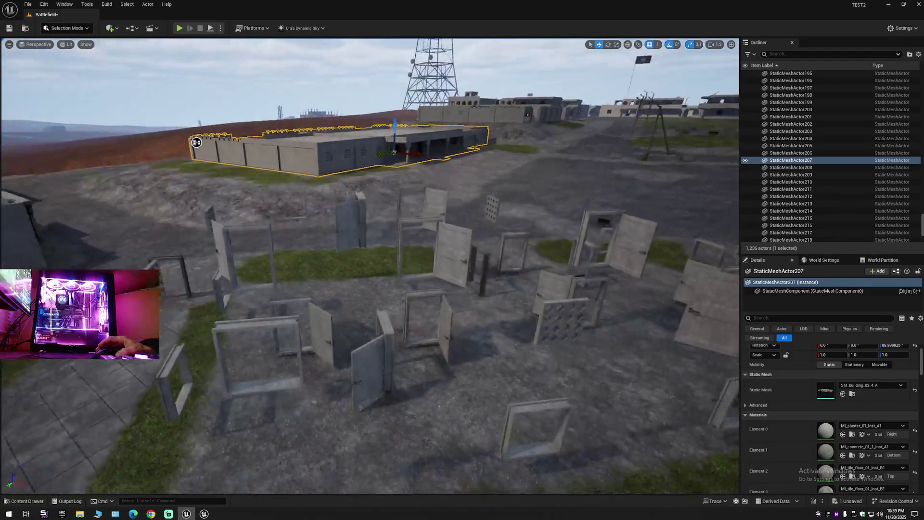
{"action": "left_click_drag", "start_coordinate": [365, 277], "coordinate": [365, 291]}
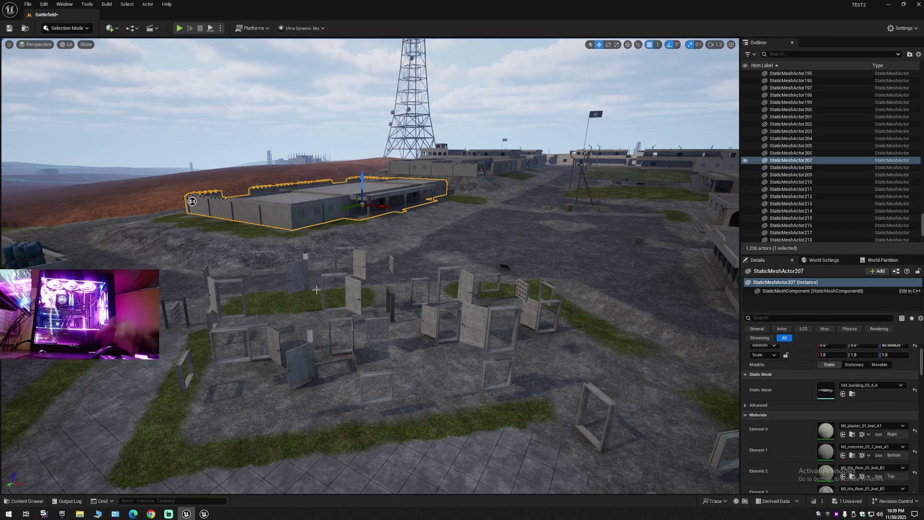
Step: Delete the perforated door panel in the door field
{"action": "left_click", "coordinate": [352, 295]}
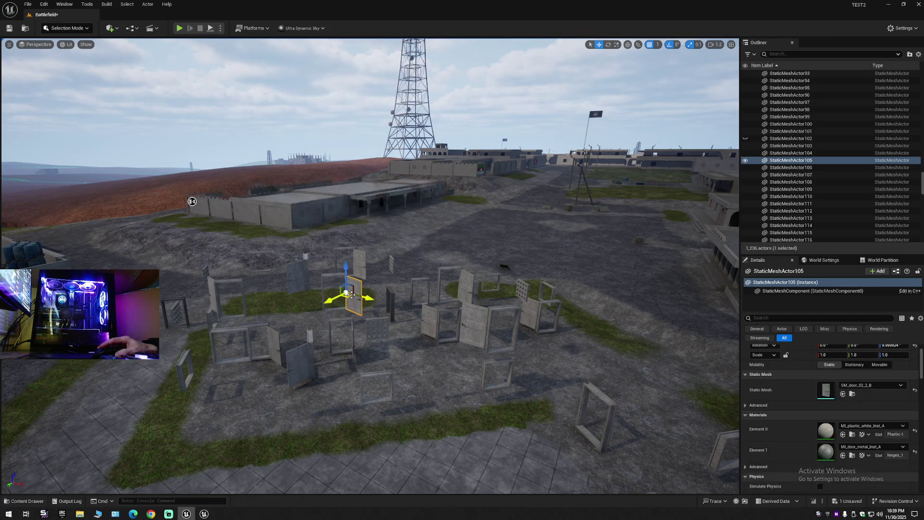
{"action": "left_click", "coordinate": [359, 268]}
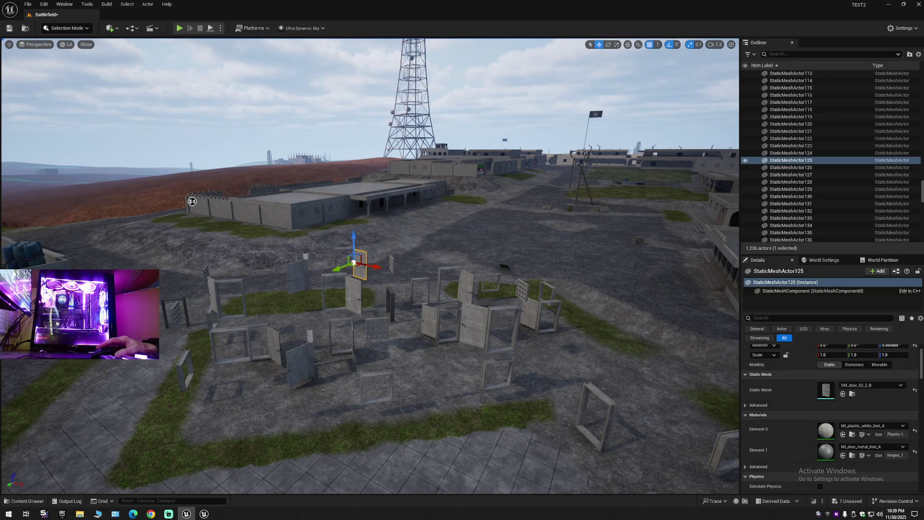
{"action": "mouse_move", "coordinate": [192, 201]}
{"action": "left_mouse_down"}
{"action": "mouse_move", "coordinate": [405, 175]}
{"action": "mouse_move", "coordinate": [219, 225]}
{"action": "mouse_move", "coordinate": [189, 205]}
{"action": "mouse_move", "coordinate": [357, 320]}
{"action": "left_mouse_up"}
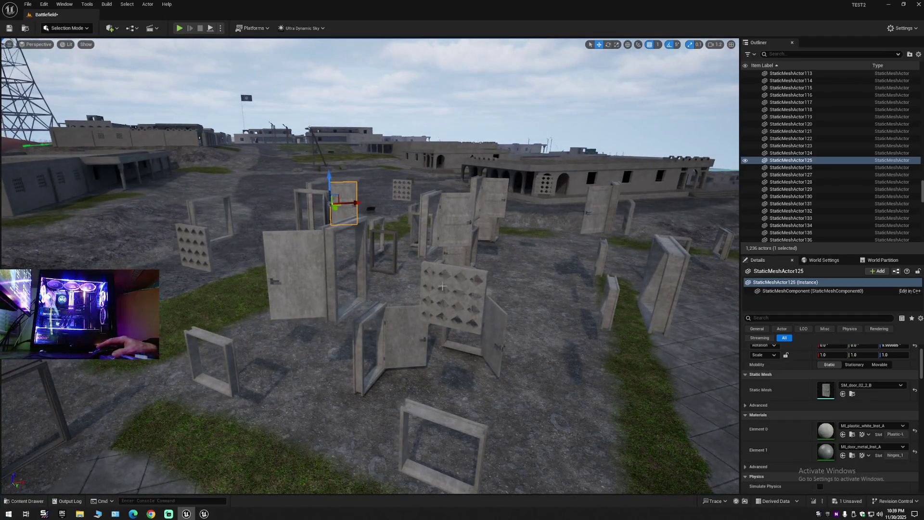
{"action": "left_click", "coordinate": [442, 286]}
{"action": "left_click", "coordinate": [442, 285]}
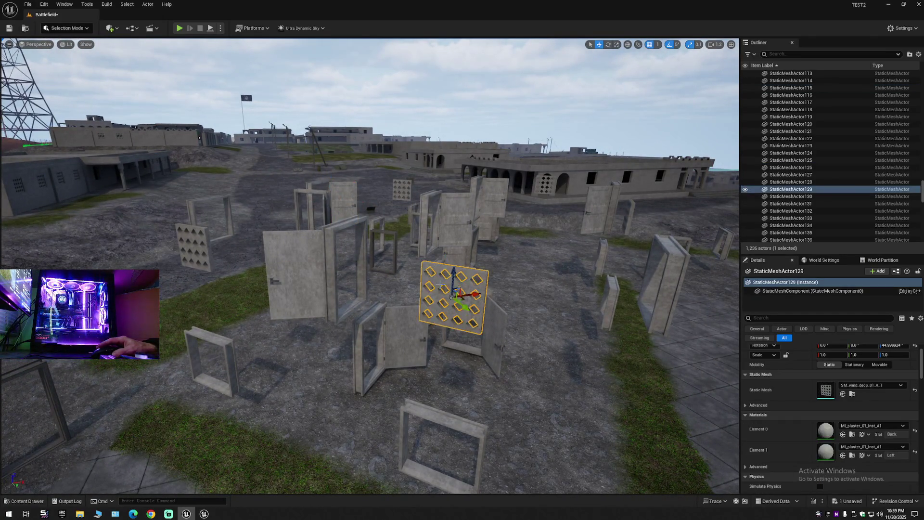
{"action": "mouse_move", "coordinate": [442, 285]}
{"action": "left_mouse_down"}
{"action": "mouse_move", "coordinate": [474, 212]}
{"action": "mouse_move", "coordinate": [433, 308]}
{"action": "mouse_move", "coordinate": [433, 288]}
{"action": "left_mouse_up"}
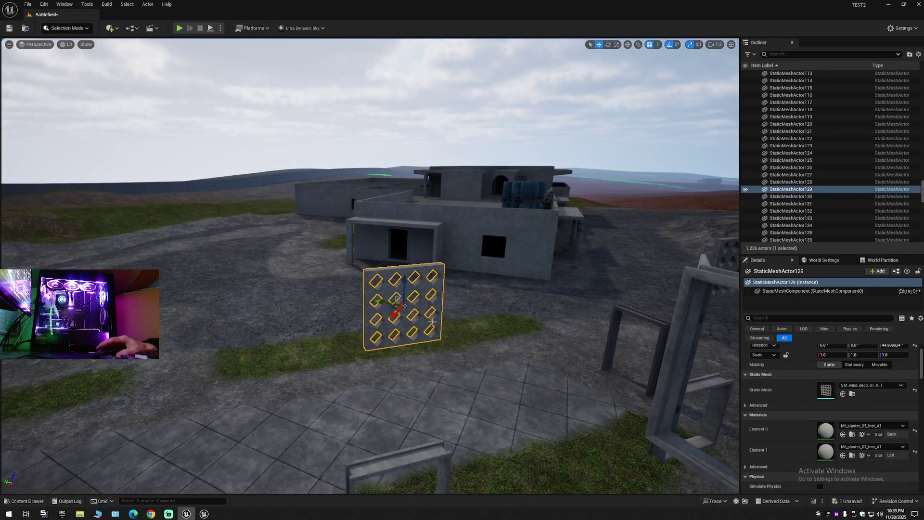
{"action": "key", "text": "Delete"}
Step: Delete nine more doors together with the large wall panel from the field
{"action": "left_click_drag", "start_coordinate": [432, 329], "coordinate": [418, 308]}
{"action": "left_click", "coordinate": [380, 269]}
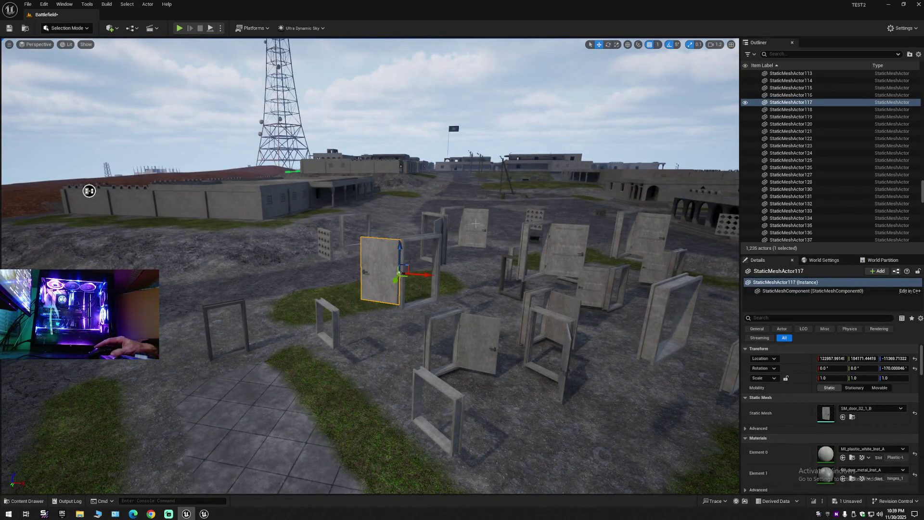
{"action": "left_click", "coordinate": [476, 223], "text": "ctrl"}
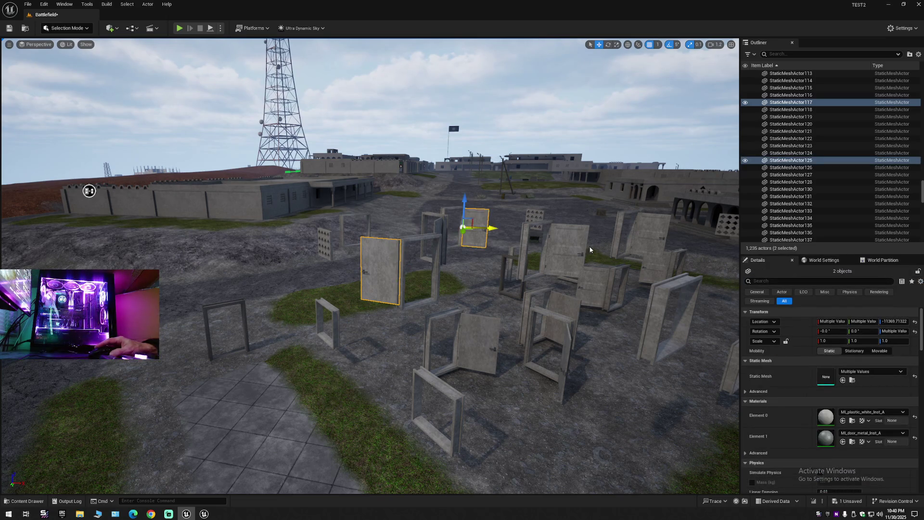
{"action": "left_click", "coordinate": [585, 250], "text": "ctrl"}
{"action": "left_click", "coordinate": [651, 235], "text": "ctrl"}
{"action": "left_click", "coordinate": [595, 284], "text": "ctrl"}
{"action": "left_click", "coordinate": [482, 344], "text": "ctrl"}
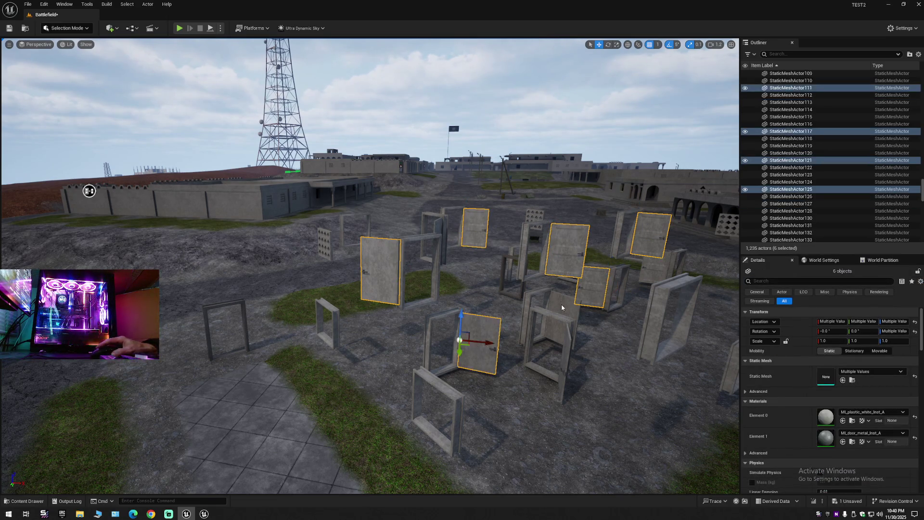
{"action": "left_click", "coordinate": [562, 308], "text": "ctrl"}
{"action": "left_click", "coordinate": [630, 294], "text": "ctrl"}
{"action": "mouse_move", "coordinate": [630, 294]}
{"action": "left_mouse_down"}
{"action": "mouse_move", "coordinate": [472, 308]}
{"action": "mouse_move", "coordinate": [500, 295]}
{"action": "left_mouse_up"}
{"action": "left_click", "coordinate": [565, 278], "text": "ctrl"}
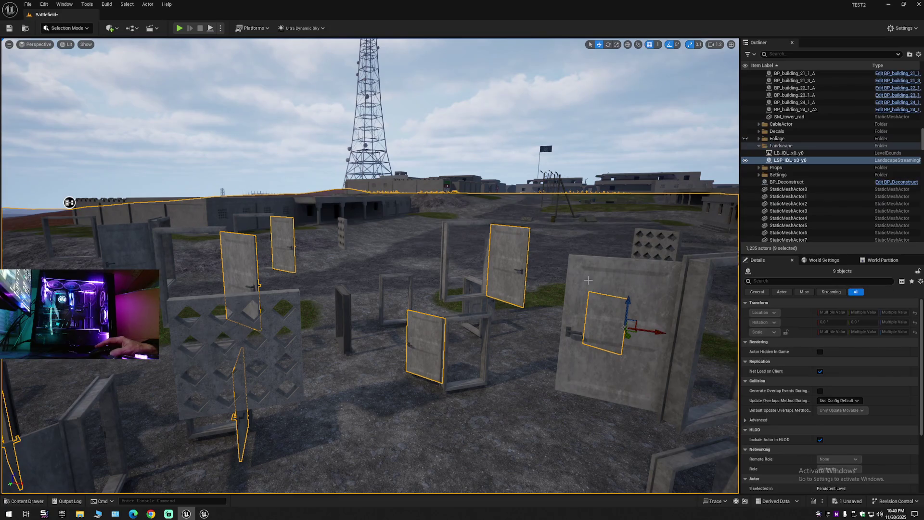
{"action": "left_click", "coordinate": [551, 263], "text": "ctrl"}
{"action": "left_click", "coordinate": [596, 279], "text": "ctrl"}
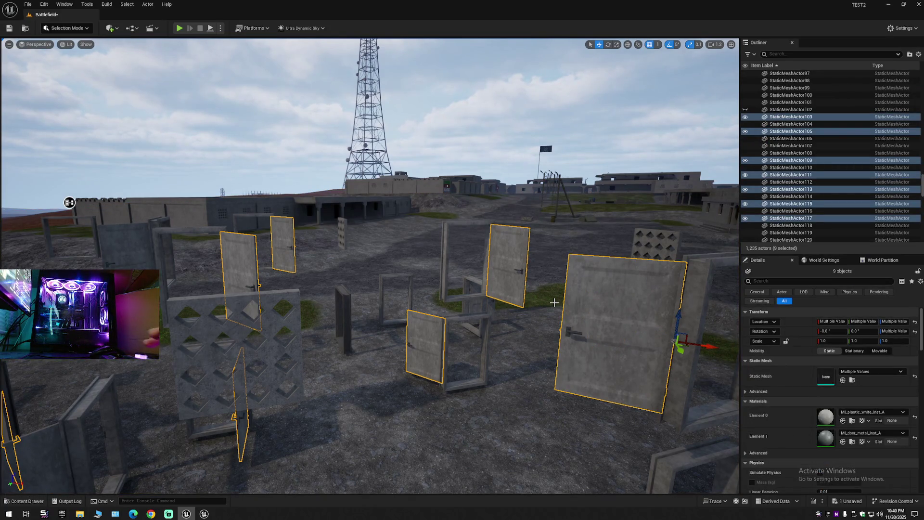
{"action": "key", "text": "Delete"}
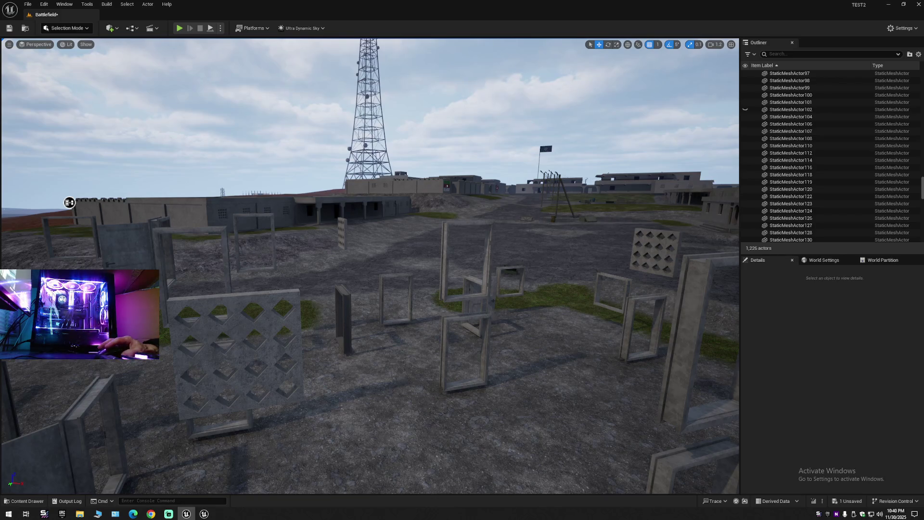
Step: Delete two leftover doors one at a time
{"action": "left_click", "coordinate": [123, 252]}
{"action": "key", "text": "Delete"}
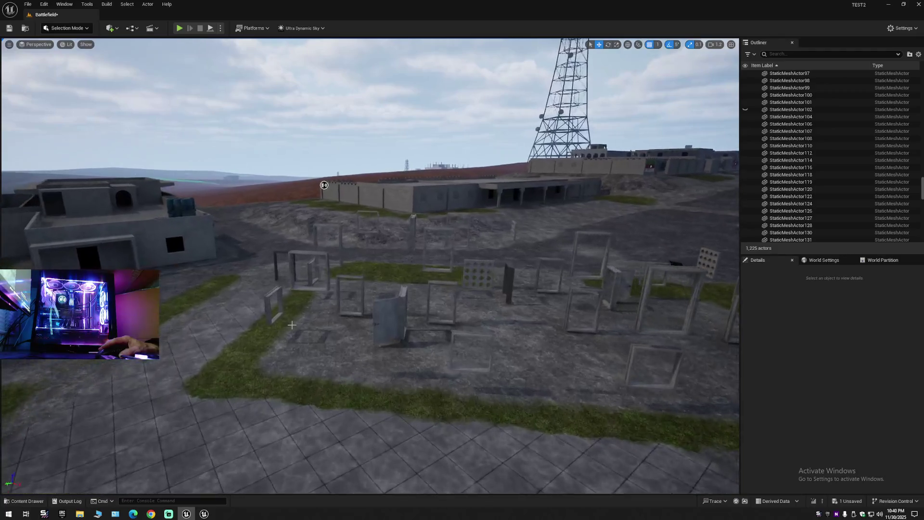
{"action": "left_click", "coordinate": [381, 315]}
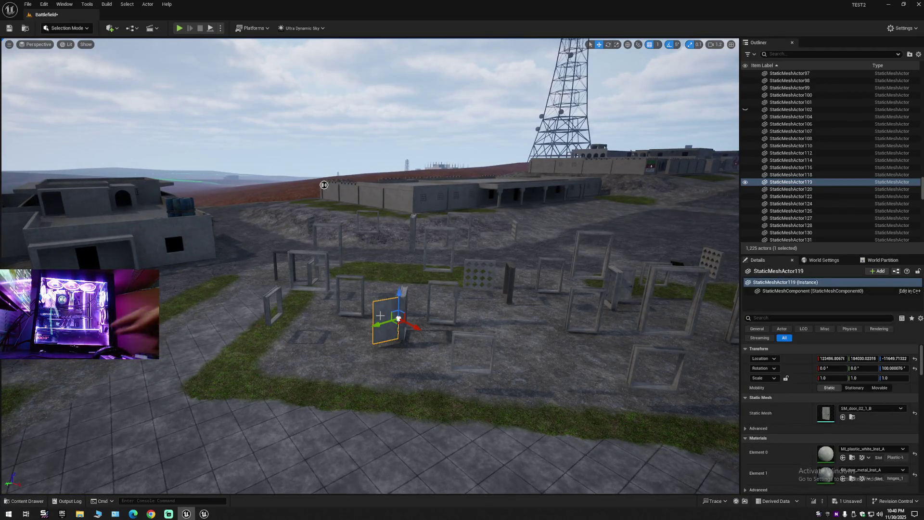
{"action": "key", "text": "Delete"}
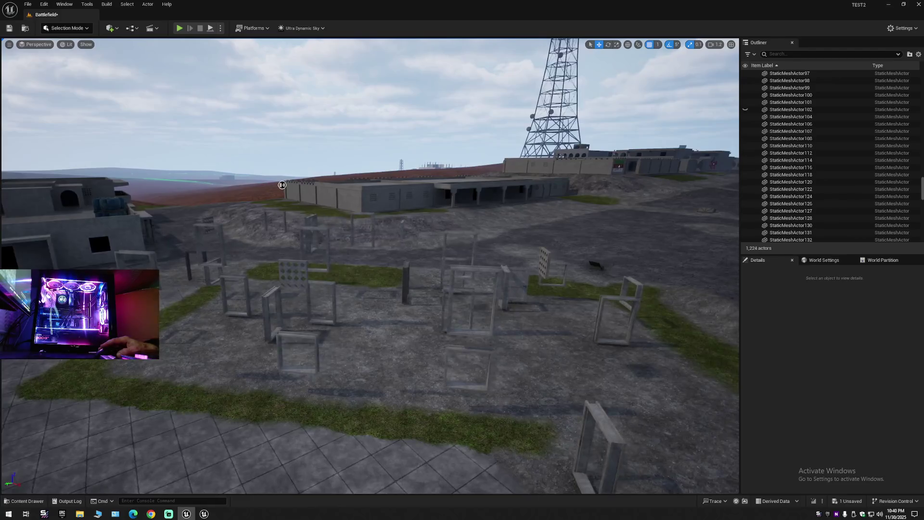
Step: Delete the four lattice wall pieces near the left-hand building
{"action": "mouse_move", "coordinate": [257, 177]}
{"action": "left_mouse_down"}
{"action": "mouse_move", "coordinate": [649, 212]}
{"action": "mouse_move", "coordinate": [323, 262]}
{"action": "left_mouse_up"}
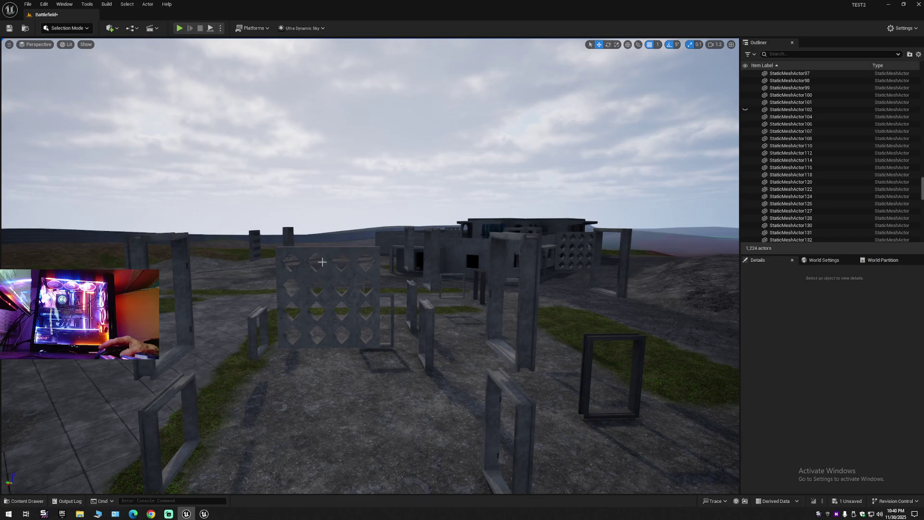
{"action": "left_click", "coordinate": [322, 262]}
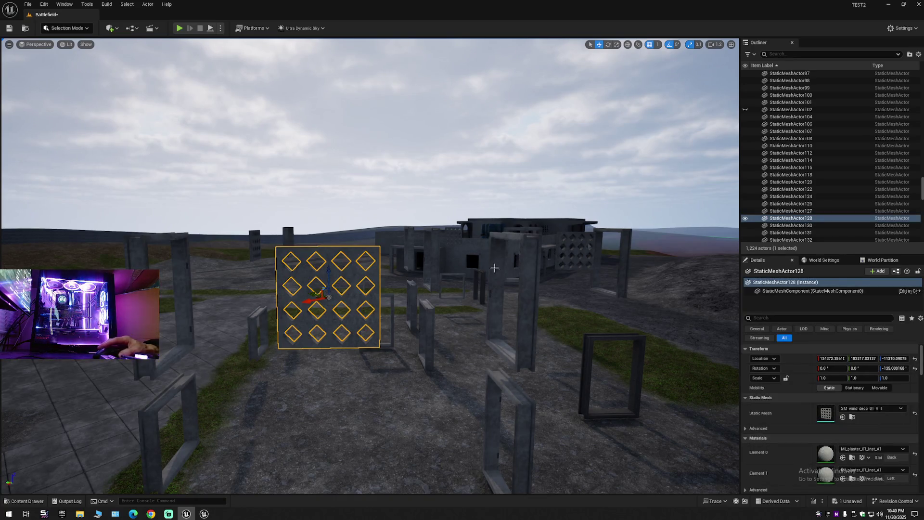
{"action": "left_click", "coordinate": [577, 243], "text": "ctrl"}
{"action": "mouse_move", "coordinate": [575, 250]}
{"action": "left_mouse_down"}
{"action": "mouse_move", "coordinate": [584, 212]}
{"action": "mouse_move", "coordinate": [479, 196]}
{"action": "mouse_move", "coordinate": [56, 226]}
{"action": "left_mouse_up"}
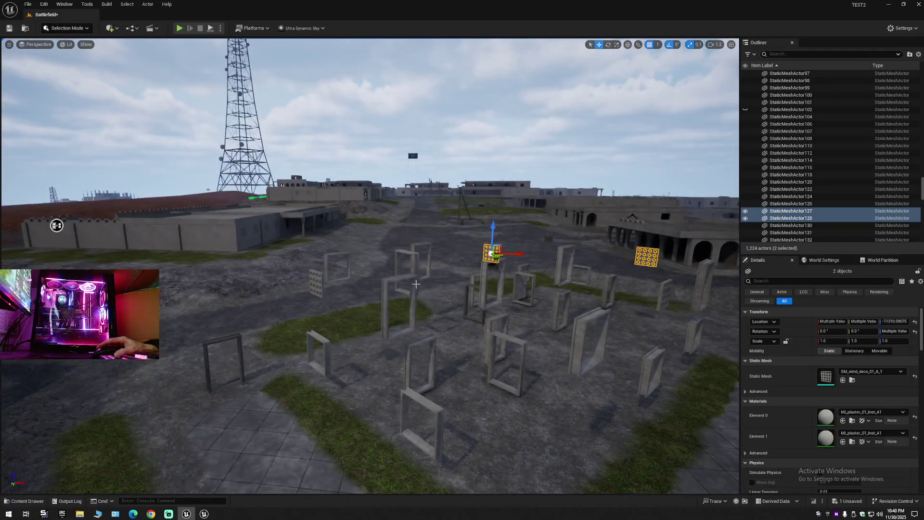
{"action": "left_click", "coordinate": [321, 280], "text": "ctrl"}
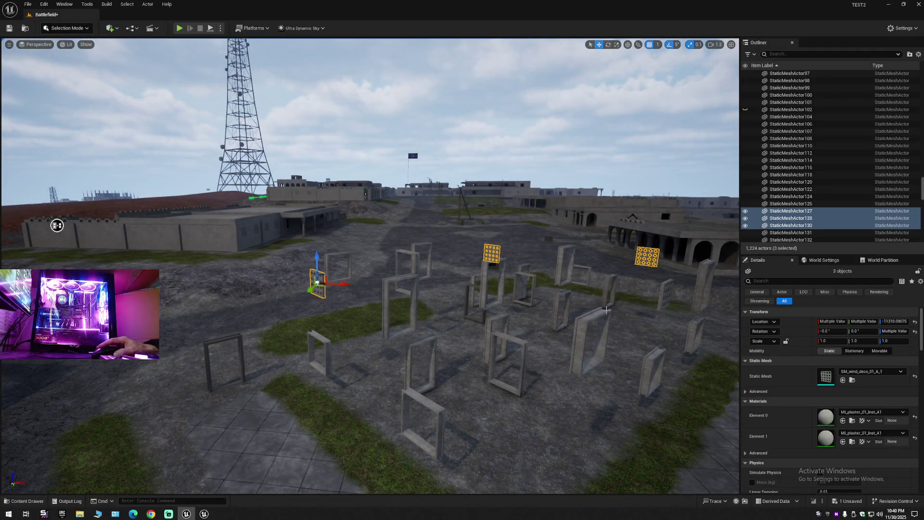
{"action": "left_click", "coordinate": [663, 298], "text": "ctrl"}
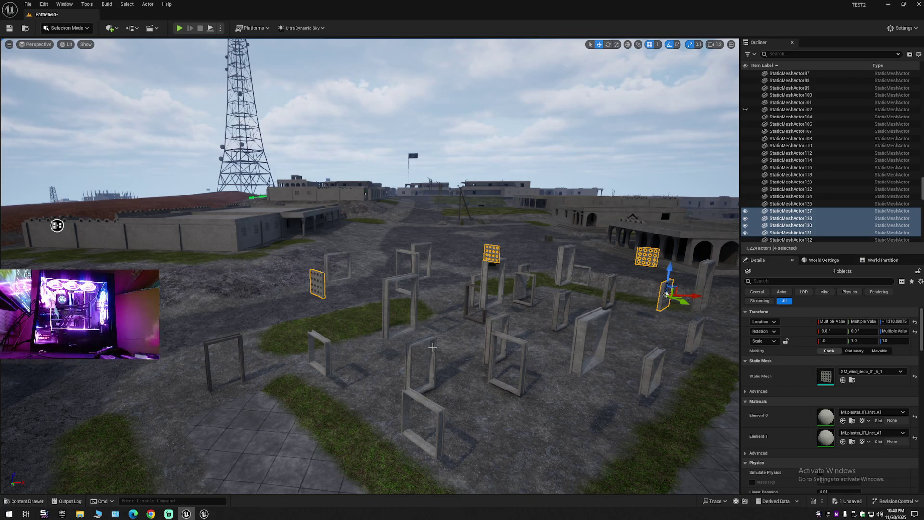
{"action": "key", "text": "Delete"}
Step: Delete one remaining door in the field
{"action": "mouse_move", "coordinate": [56, 223]}
{"action": "left_mouse_down"}
{"action": "mouse_move", "coordinate": [46, 227]}
{"action": "mouse_move", "coordinate": [97, 183]}
{"action": "mouse_move", "coordinate": [358, 108]}
{"action": "mouse_move", "coordinate": [484, 347]}
{"action": "left_mouse_up"}
{"action": "left_click", "coordinate": [468, 302]}
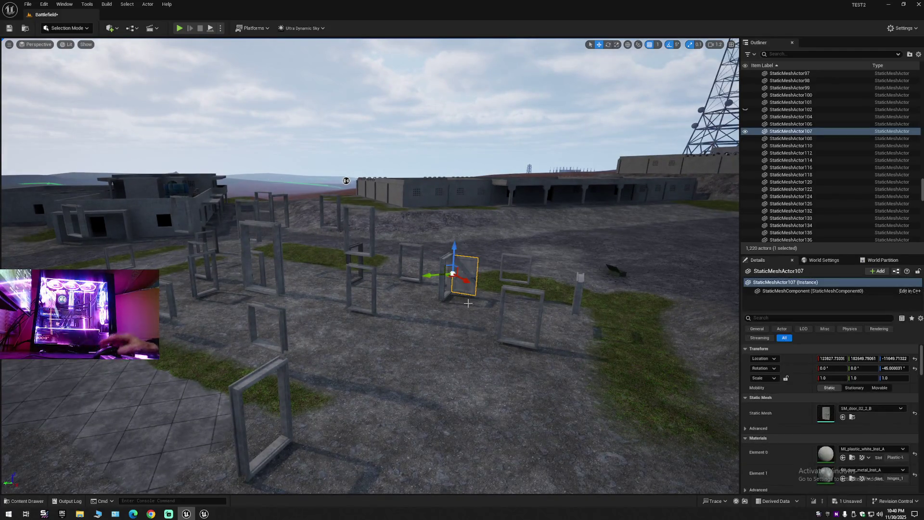
{"action": "key", "text": "Delete"}
{"action": "mouse_move", "coordinate": [468, 303]}
{"action": "left_mouse_down"}
{"action": "mouse_move", "coordinate": [470, 275]}
{"action": "mouse_move", "coordinate": [436, 324]}
{"action": "left_mouse_up"}
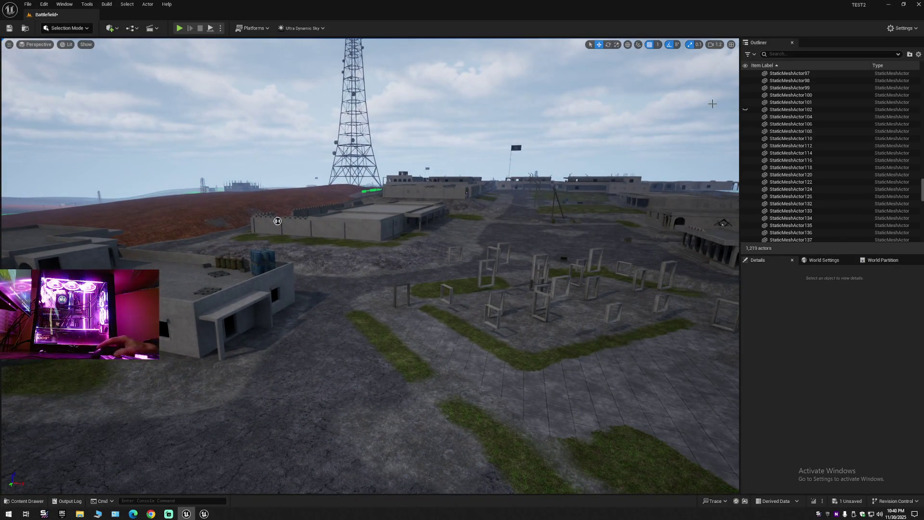
Step: Unhide StaticMeshActor102, then test-raise the front building and undo the move
{"action": "left_click", "coordinate": [745, 109]}
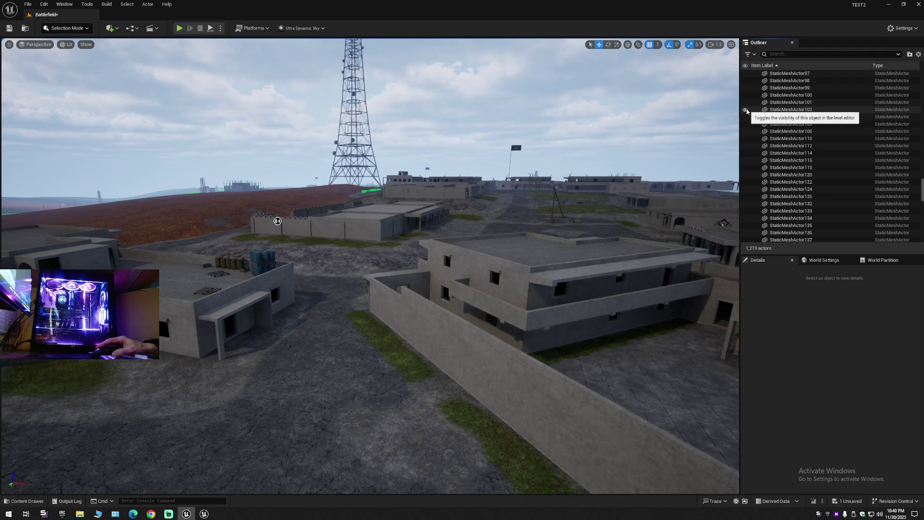
{"action": "left_click", "coordinate": [746, 110]}
{"action": "left_click", "coordinate": [747, 110]}
{"action": "mouse_move", "coordinate": [366, 288]}
{"action": "left_mouse_down"}
{"action": "mouse_move", "coordinate": [405, 251]}
{"action": "mouse_move", "coordinate": [404, 183]}
{"action": "left_mouse_up"}
{"action": "scroll", "coordinate": [395, 217], "scroll_direction": "up", "scroll_amount": 2}
{"action": "left_click_drag", "start_coordinate": [394, 217], "coordinate": [395, 259]}
{"action": "left_click", "coordinate": [312, 255]}
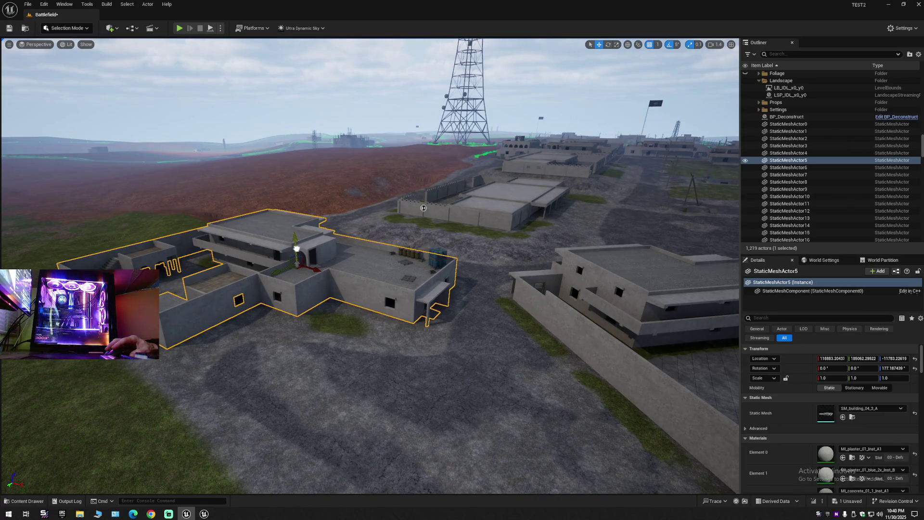
{"action": "left_click_drag", "start_coordinate": [297, 249], "coordinate": [294, 155]}
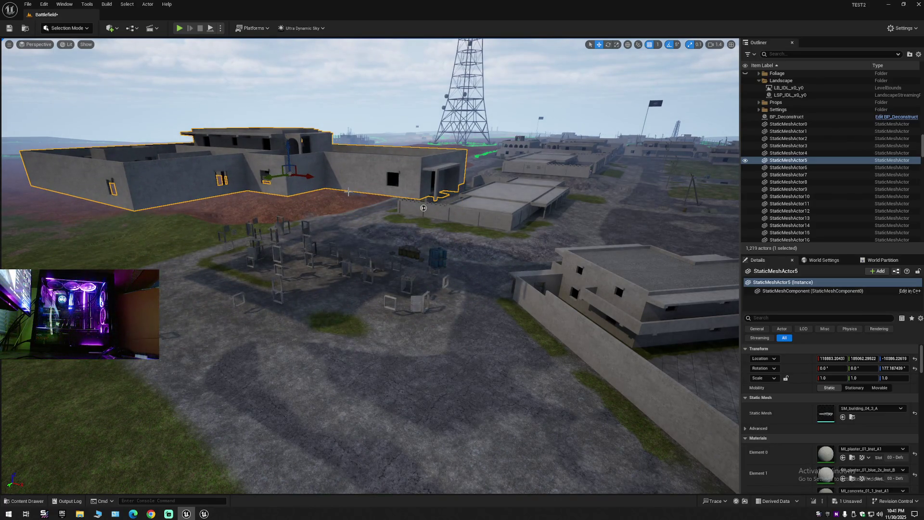
{"action": "key", "text": "ctrl+z"}
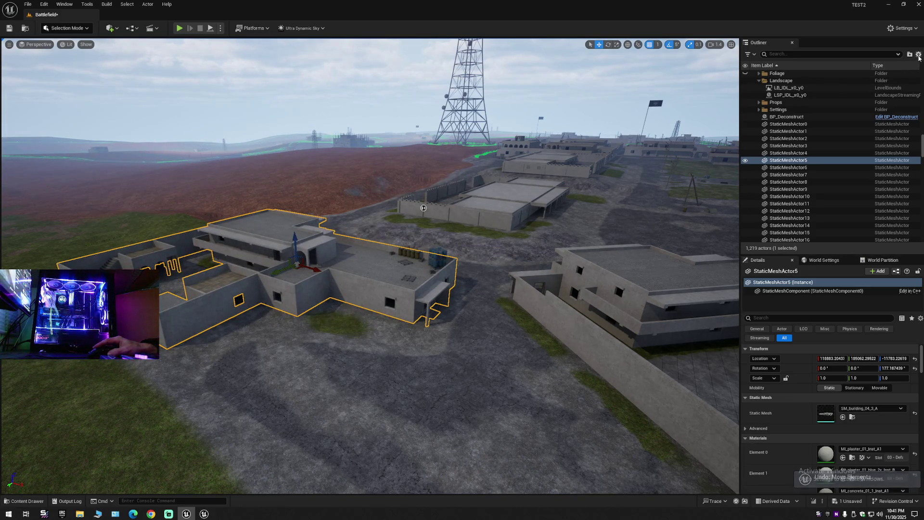
Step: Expand the Buildings folder, select BP_BE1_building_04_3_A_5, frame it and raise it upward
{"action": "right_click", "coordinate": [886, 65]}
{"action": "left_click", "coordinate": [865, 92]}
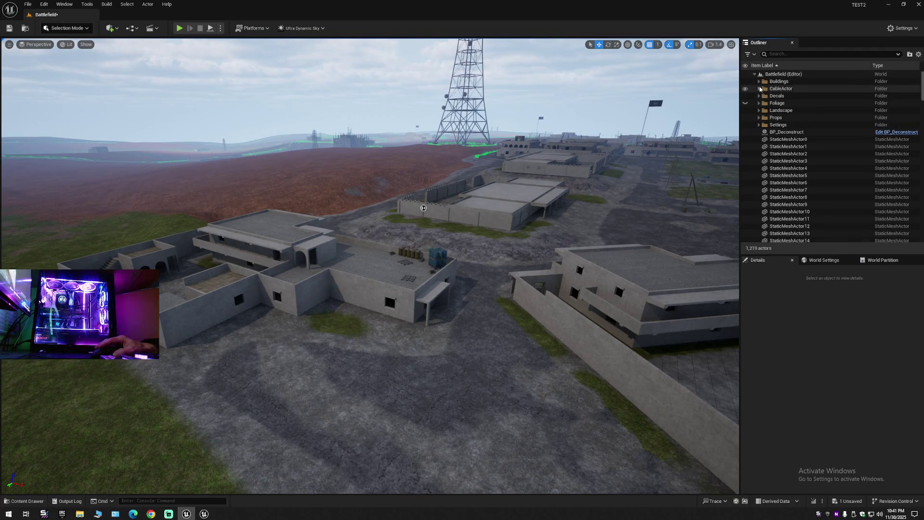
{"action": "left_click", "coordinate": [760, 82]}
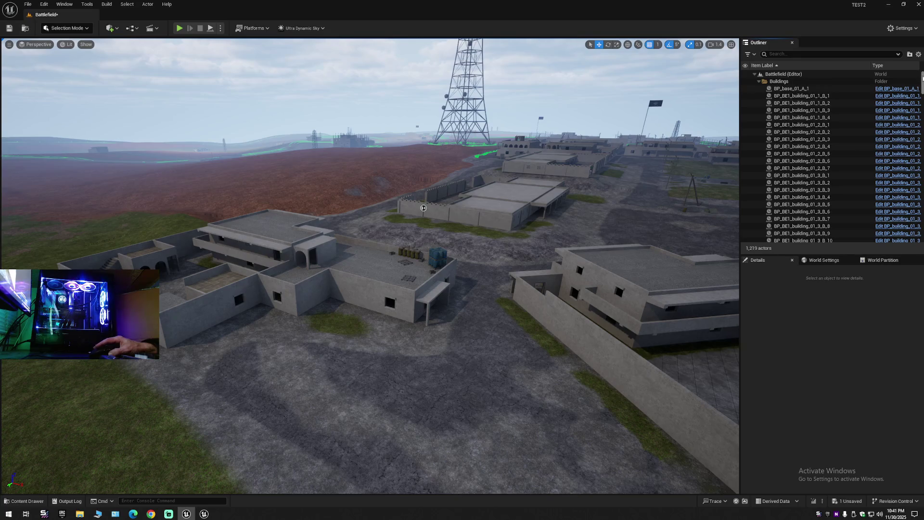
{"action": "scroll", "coordinate": [819, 154], "scroll_direction": "down", "scroll_amount": 15}
{"action": "scroll", "coordinate": [761, 163], "scroll_direction": "up", "scroll_amount": 7}
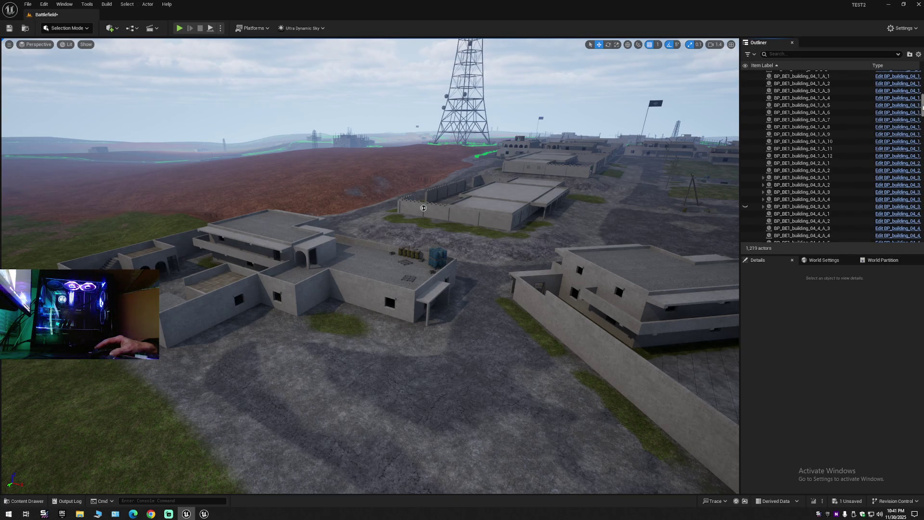
{"action": "left_click", "coordinate": [757, 207]}
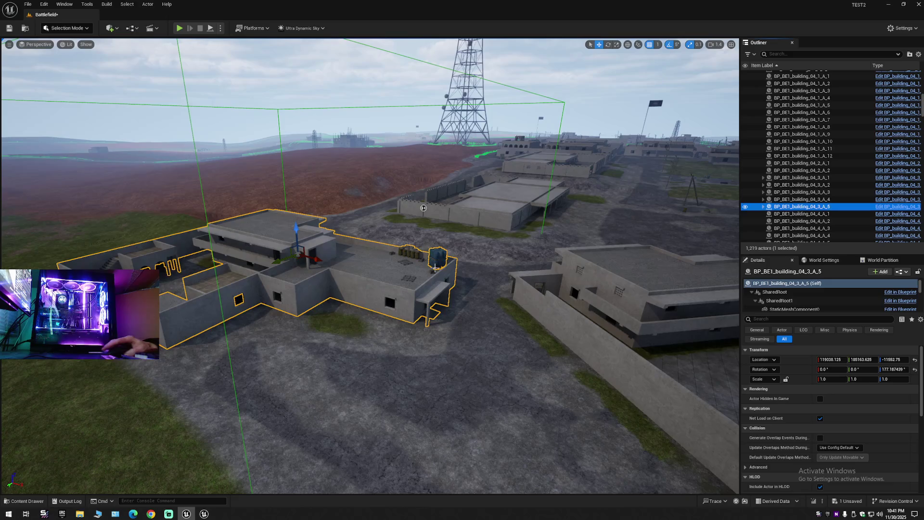
{"action": "key", "text": "f"}
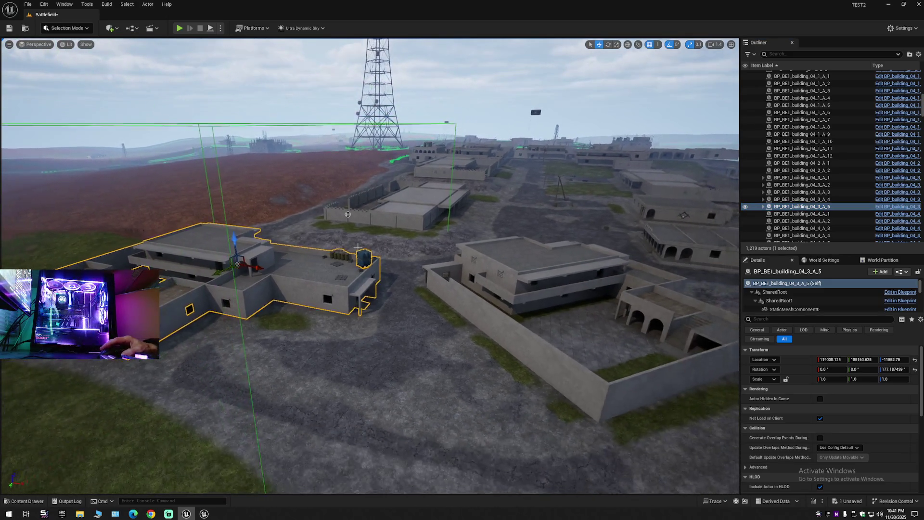
{"action": "mouse_move", "coordinate": [234, 245]}
{"action": "left_mouse_down"}
{"action": "mouse_move", "coordinate": [290, 197]}
{"action": "mouse_move", "coordinate": [280, 186]}
{"action": "mouse_move", "coordinate": [303, 176]}
{"action": "mouse_move", "coordinate": [296, 157]}
{"action": "mouse_move", "coordinate": [267, 152]}
{"action": "mouse_move", "coordinate": [407, 182]}
{"action": "mouse_move", "coordinate": [712, 209]}
{"action": "mouse_move", "coordinate": [723, 219]}
{"action": "mouse_move", "coordinate": [658, 225]}
{"action": "mouse_move", "coordinate": [292, 315]}
{"action": "left_mouse_up"}
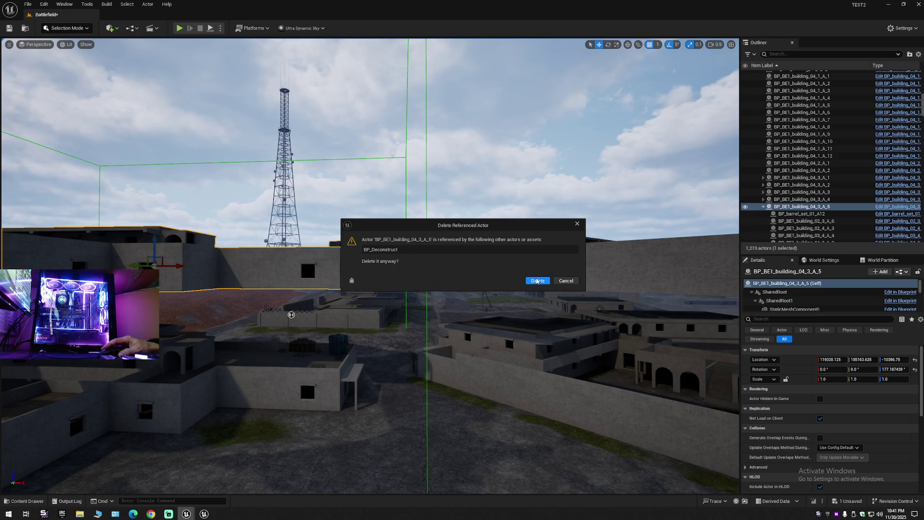
Step: Confirm deleting BP_BE1_building_04_3_A_5, then delete four more buildings including BP_BE1_building_04_2_A_3
{"action": "left_click", "coordinate": [537, 282]}
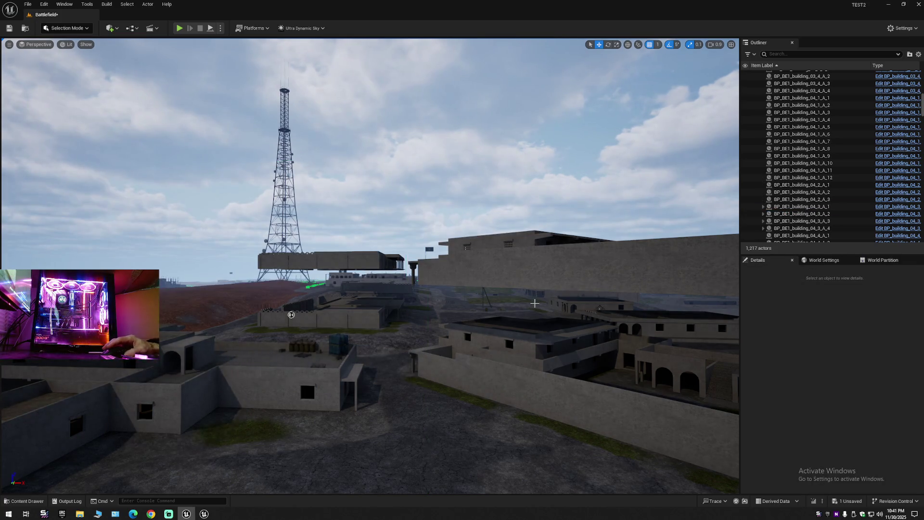
{"action": "left_click_drag", "start_coordinate": [518, 311], "coordinate": [518, 371]}
{"action": "left_click", "coordinate": [448, 226]}
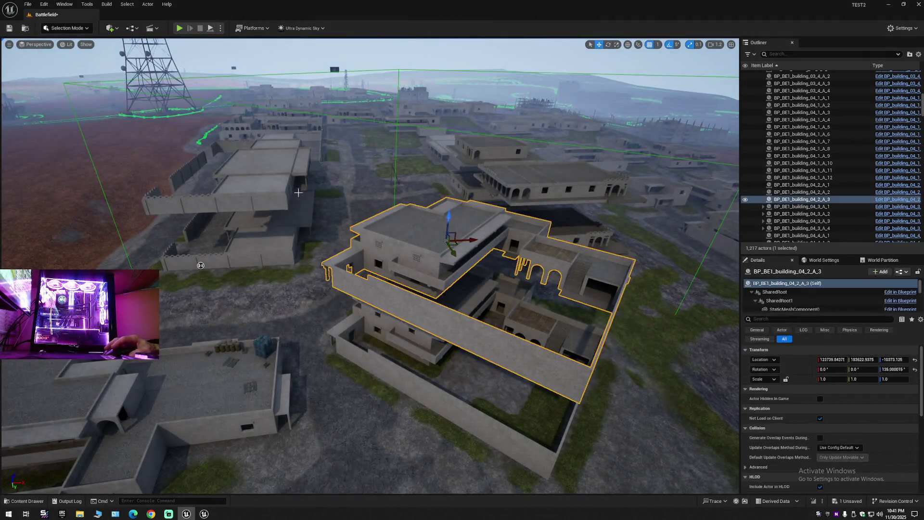
{"action": "left_click", "coordinate": [261, 175], "text": "ctrl"}
{"action": "left_click", "coordinate": [478, 145], "text": "ctrl"}
{"action": "left_click", "coordinate": [534, 204], "text": "ctrl"}
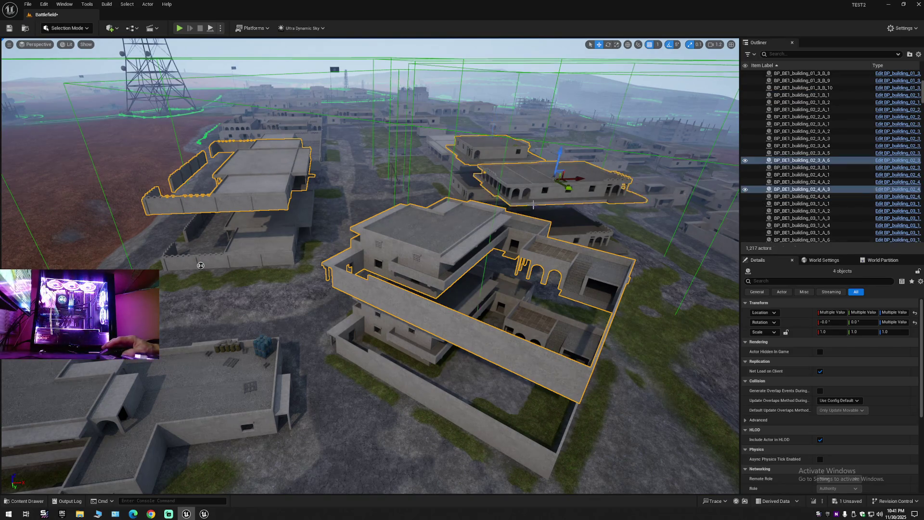
{"action": "key", "text": "Delete"}
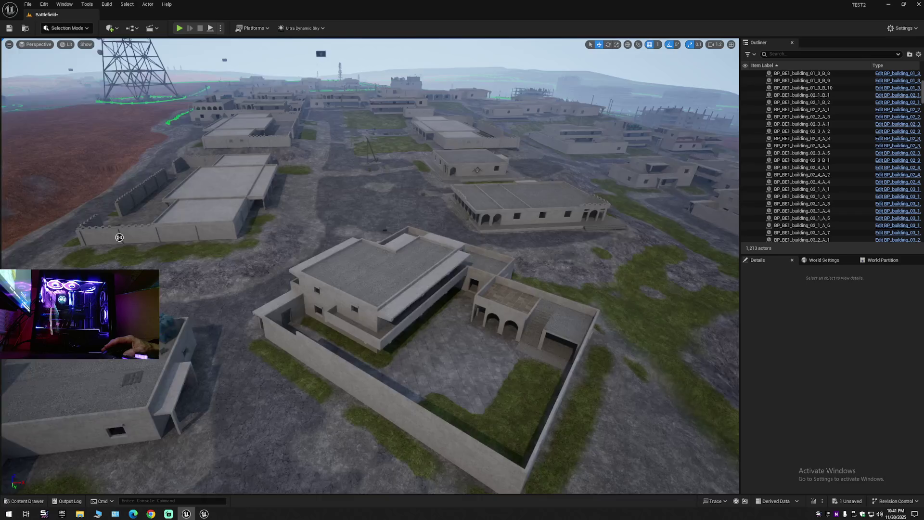
Step: Test-lift two buildings to expose the ground beneath, then undo the lift
{"action": "left_click_drag", "start_coordinate": [119, 237], "coordinate": [315, 183]}
{"action": "left_click", "coordinate": [318, 241]}
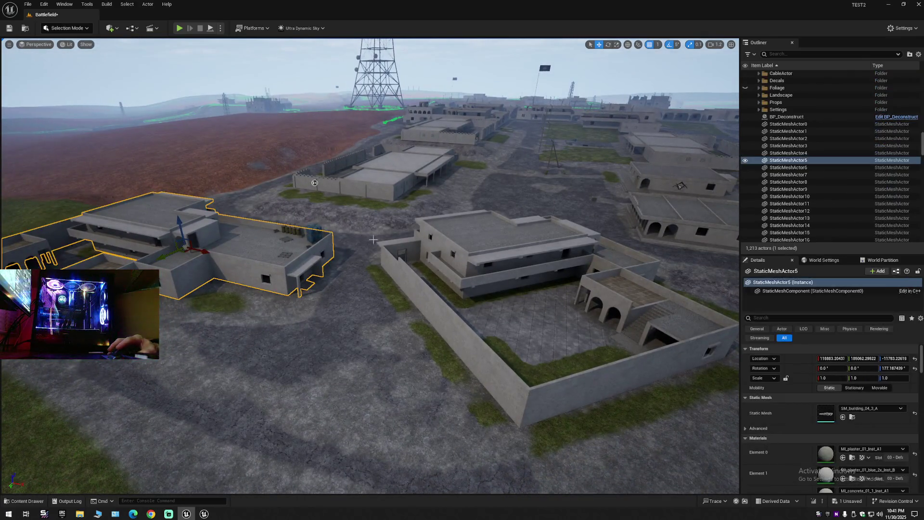
{"action": "left_click", "coordinate": [461, 240], "text": "ctrl"}
{"action": "left_click_drag", "start_coordinate": [513, 240], "coordinate": [533, 119]}
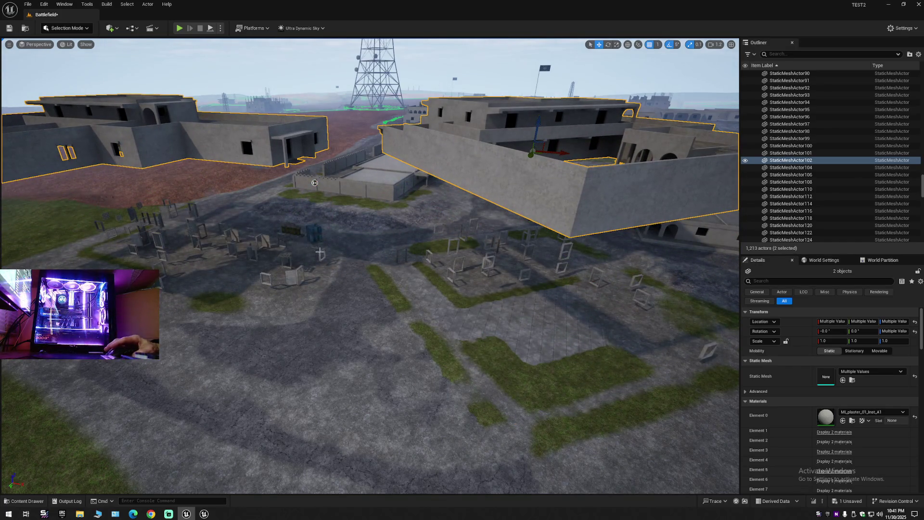
{"action": "left_click_drag", "start_coordinate": [320, 251], "coordinate": [338, 262]}
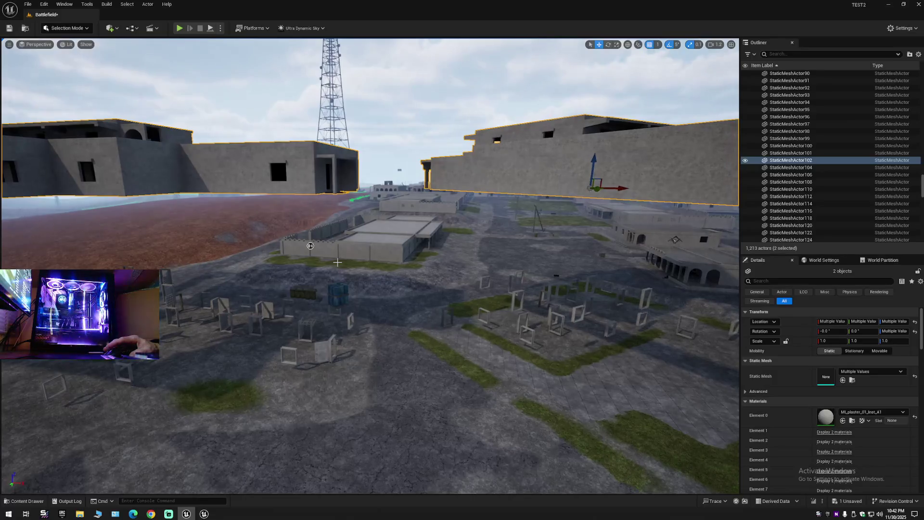
{"action": "key", "text": "ctrl+z"}
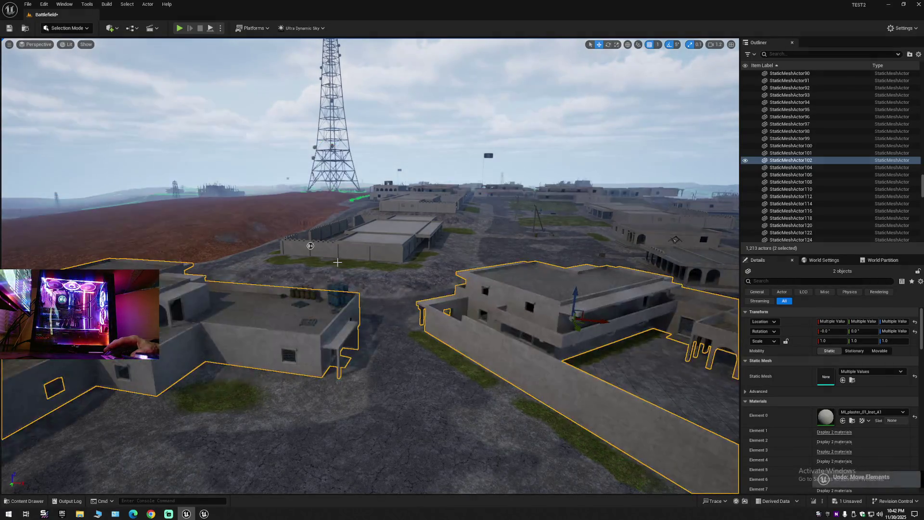
{"action": "mouse_move", "coordinate": [311, 246]}
{"action": "left_mouse_down"}
{"action": "mouse_move", "coordinate": [536, 232]}
{"action": "mouse_move", "coordinate": [491, 221]}
{"action": "left_mouse_up"}
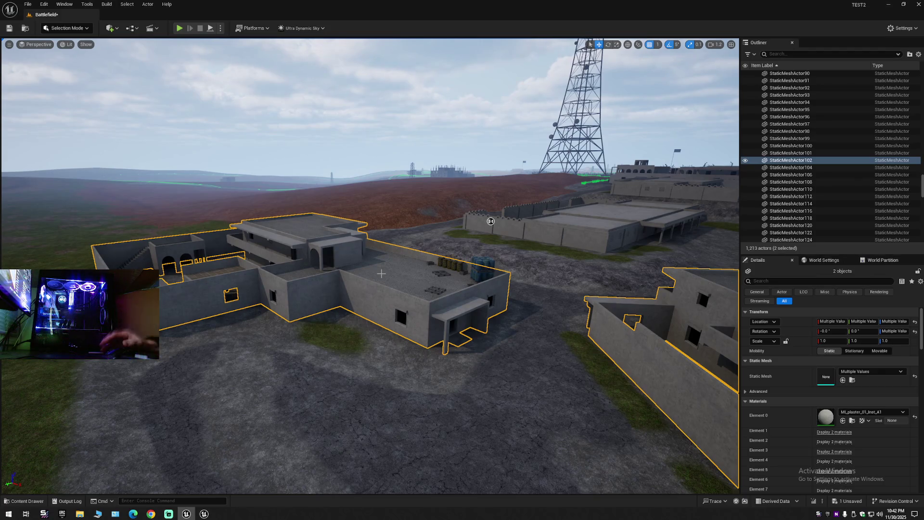
{"action": "left_click_drag", "start_coordinate": [394, 273], "coordinate": [393, 248]}
Step: Hide the StaticMeshActor5 building and start selecting doors, beginning with StaticMeshActor43
{"action": "left_click", "coordinate": [436, 278]}
{"action": "left_click", "coordinate": [745, 160]}
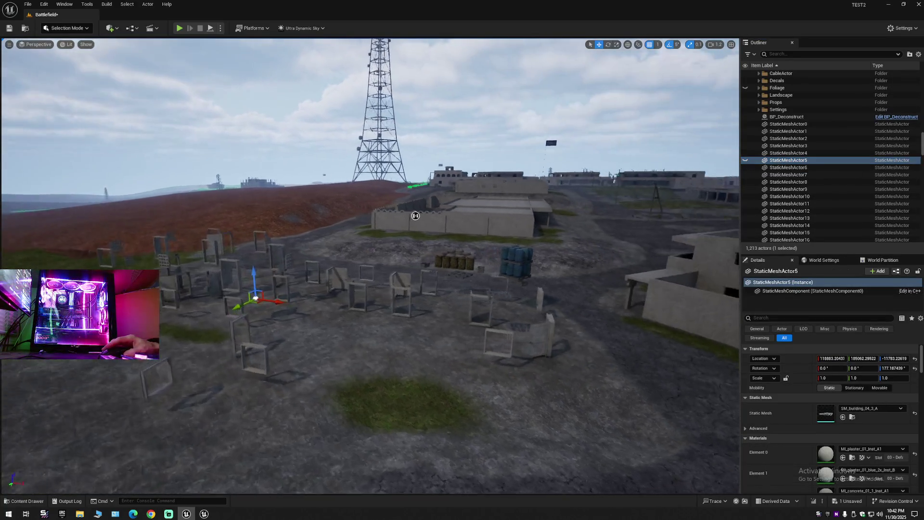
{"action": "left_click_drag", "start_coordinate": [415, 241], "coordinate": [414, 224]}
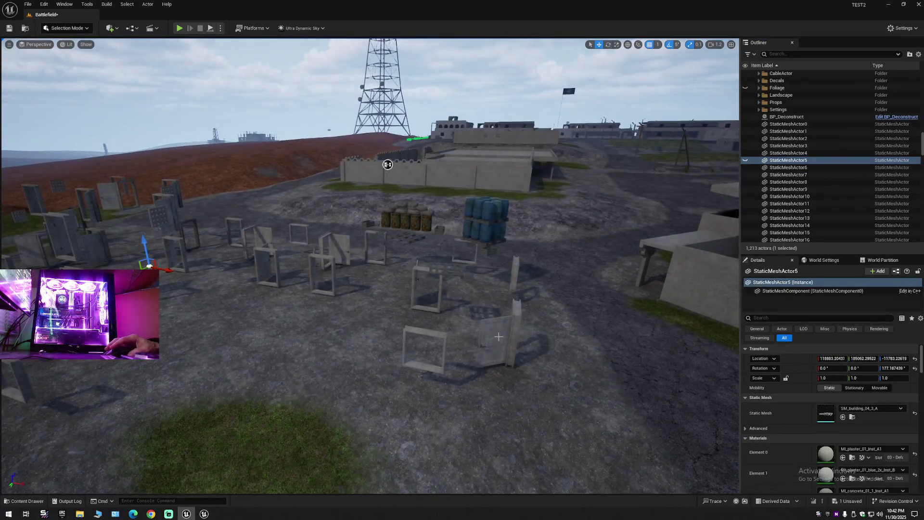
{"action": "left_click", "coordinate": [498, 337]}
{"action": "left_click", "coordinate": [342, 253], "text": "ctrl"}
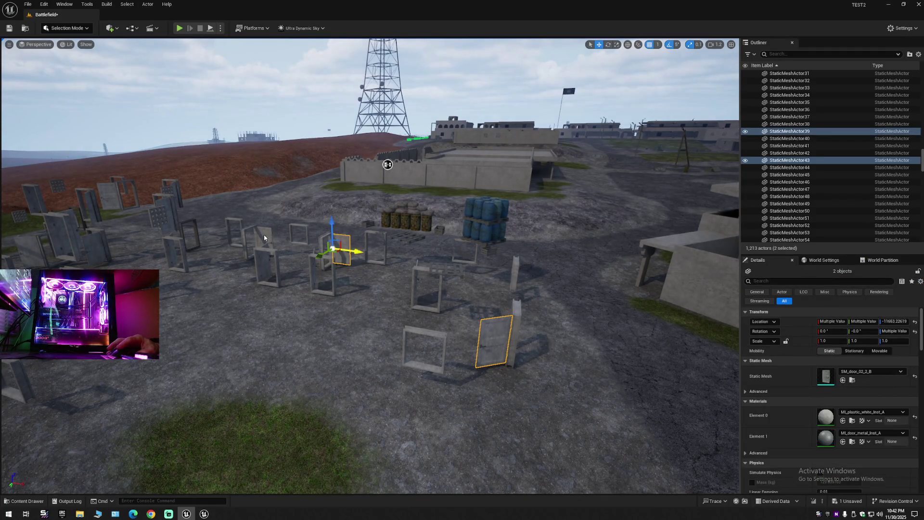
{"action": "left_click", "coordinate": [264, 237], "text": "ctrl"}
{"action": "left_click", "coordinate": [264, 260], "text": "ctrl"}
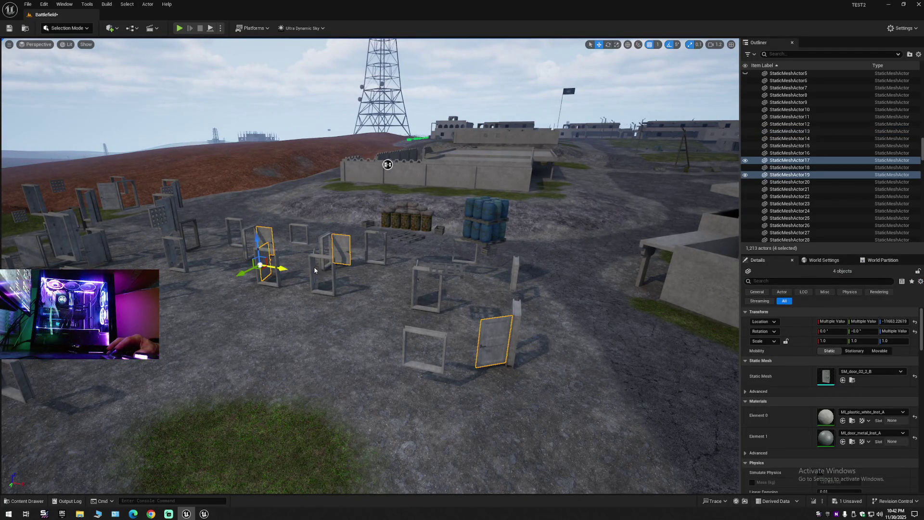
{"action": "left_click", "coordinate": [315, 270], "text": "ctrl"}
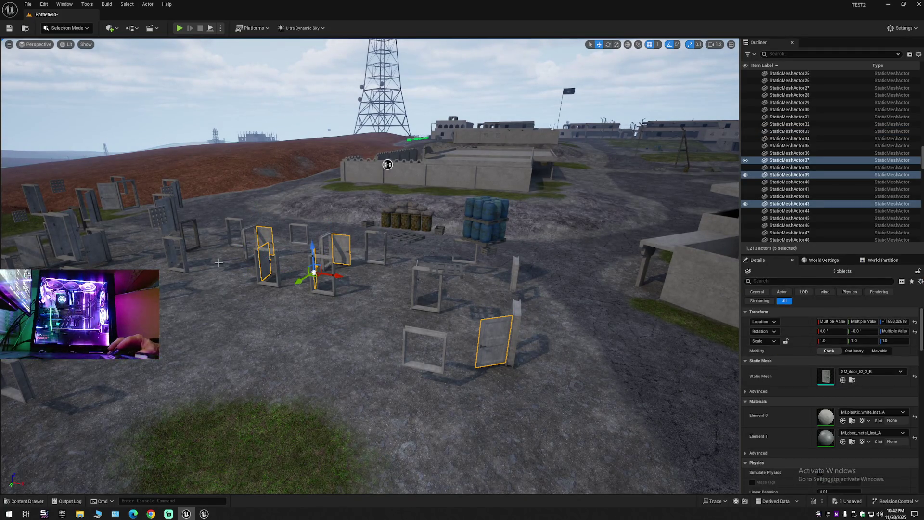
{"action": "left_click", "coordinate": [174, 252], "text": "ctrl"}
Step: Add the left-side doors and panels to the selection and reframe on them
{"action": "left_click", "coordinate": [95, 248], "text": "ctrl"}
{"action": "left_click", "coordinate": [65, 229], "text": "ctrl"}
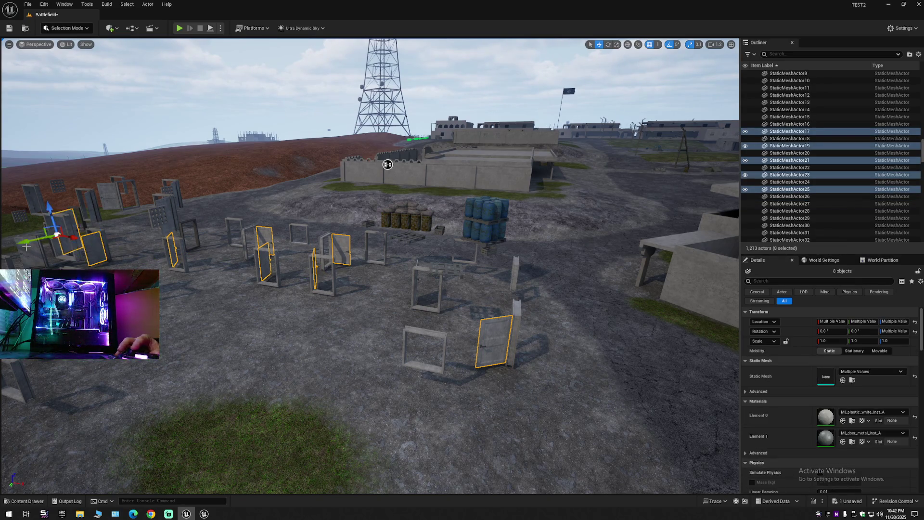
{"action": "left_click", "coordinate": [33, 250], "text": "ctrl"}
{"action": "left_click", "coordinate": [164, 202], "text": "ctrl"}
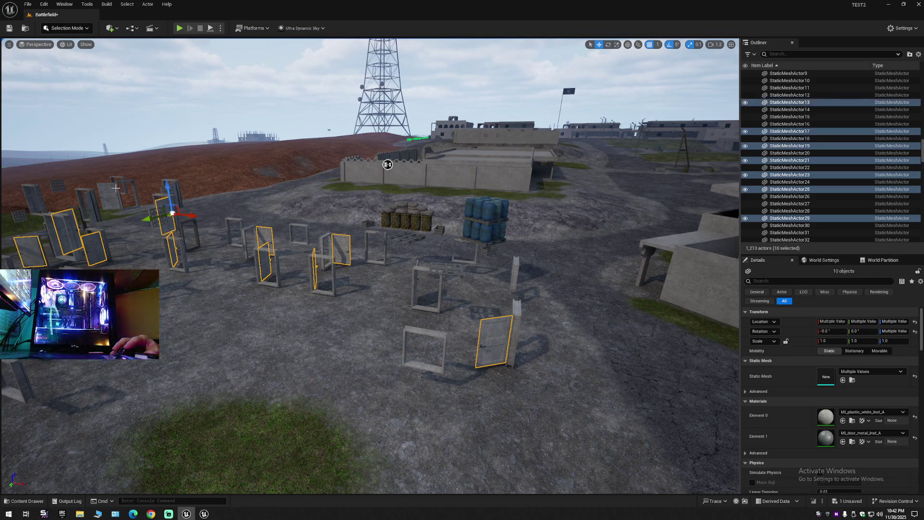
{"action": "left_click", "coordinate": [102, 197], "text": "ctrl"}
{"action": "left_click", "coordinate": [34, 197], "text": "ctrl"}
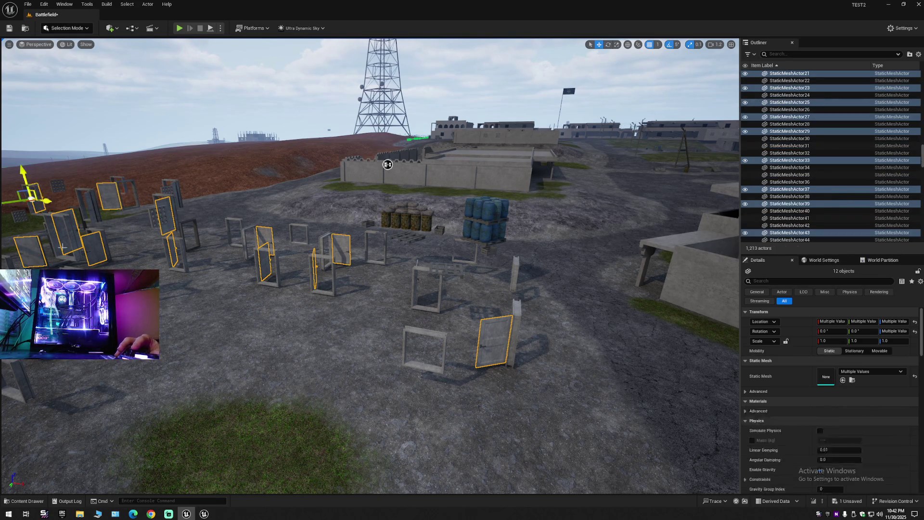
{"action": "key", "text": "f"}
{"action": "mouse_move", "coordinate": [737, 200]}
{"action": "left_mouse_down"}
{"action": "mouse_move", "coordinate": [365, 212]}
{"action": "mouse_move", "coordinate": [402, 192]}
{"action": "mouse_move", "coordinate": [406, 116]}
{"action": "left_mouse_up"}
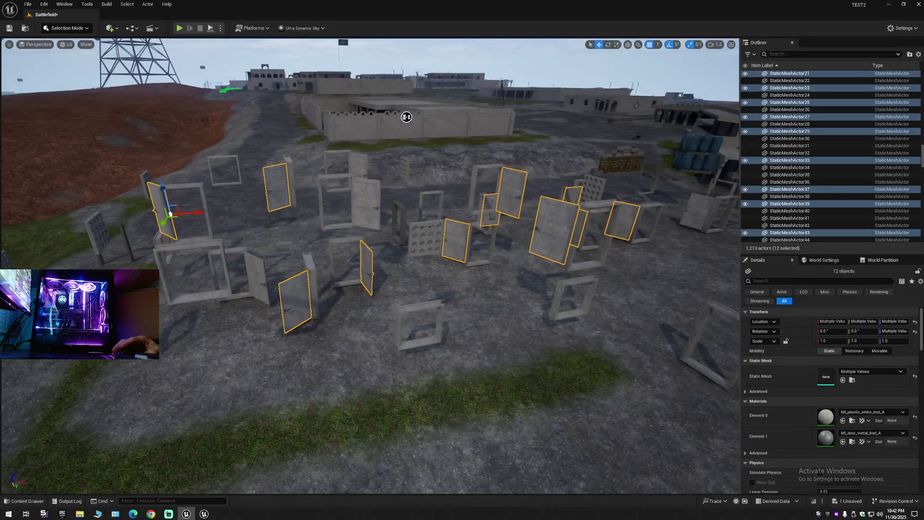
Step: Add the remaining doors plus the perforated, thin and small panels to the selection
{"action": "left_click", "coordinate": [366, 202], "text": "ctrl"}
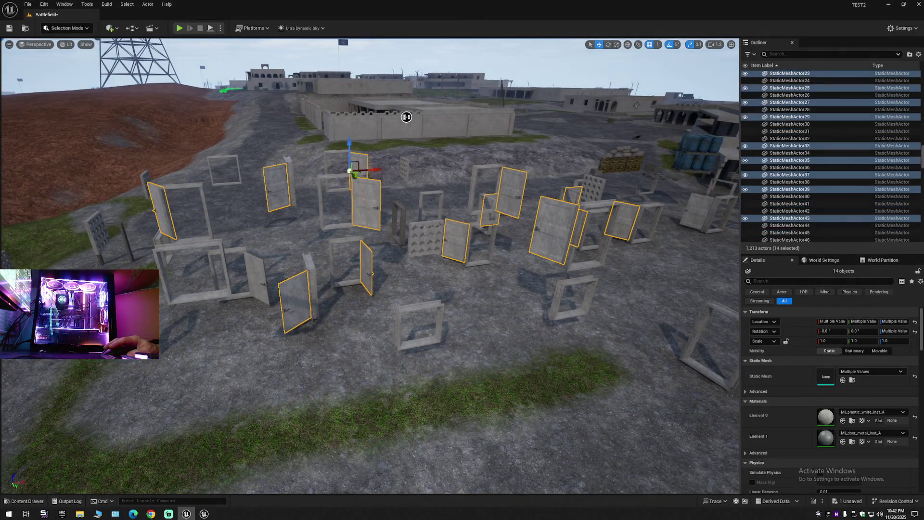
{"action": "left_click", "coordinate": [414, 230], "text": "ctrl"}
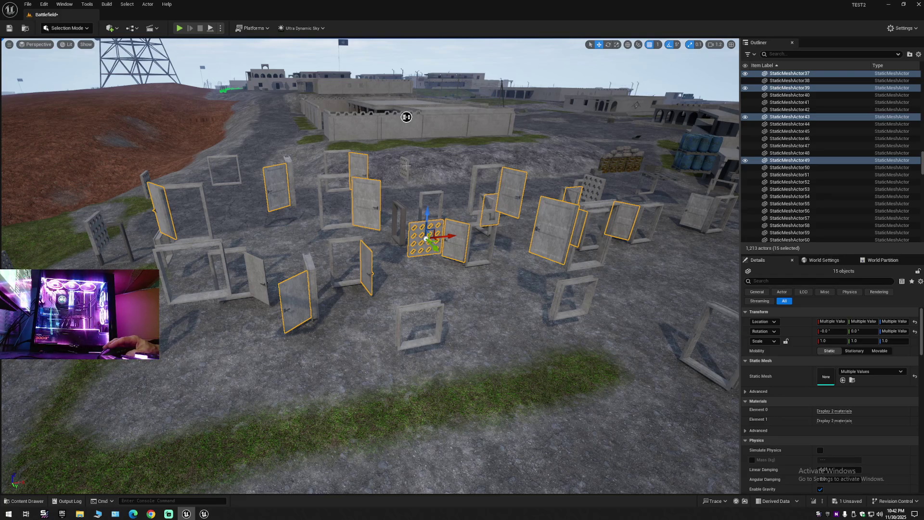
{"action": "left_click", "coordinate": [406, 167], "text": "ctrl"}
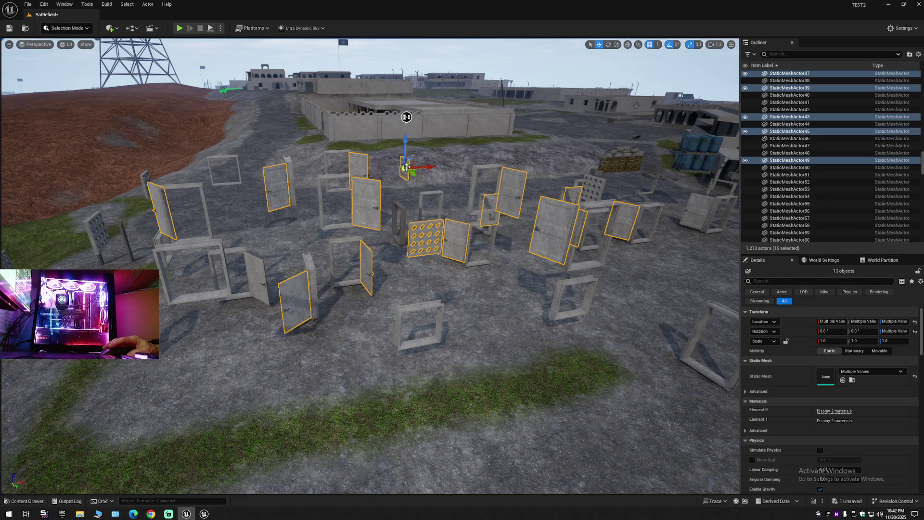
{"action": "left_click", "coordinate": [143, 179], "text": "ctrl"}
{"action": "left_click", "coordinate": [88, 224], "text": "ctrl"}
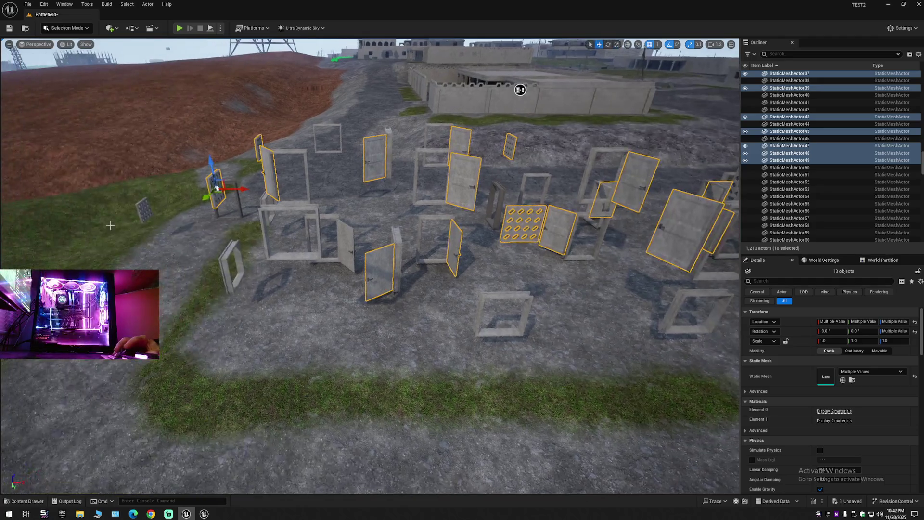
{"action": "left_click", "coordinate": [138, 208], "text": "ctrl"}
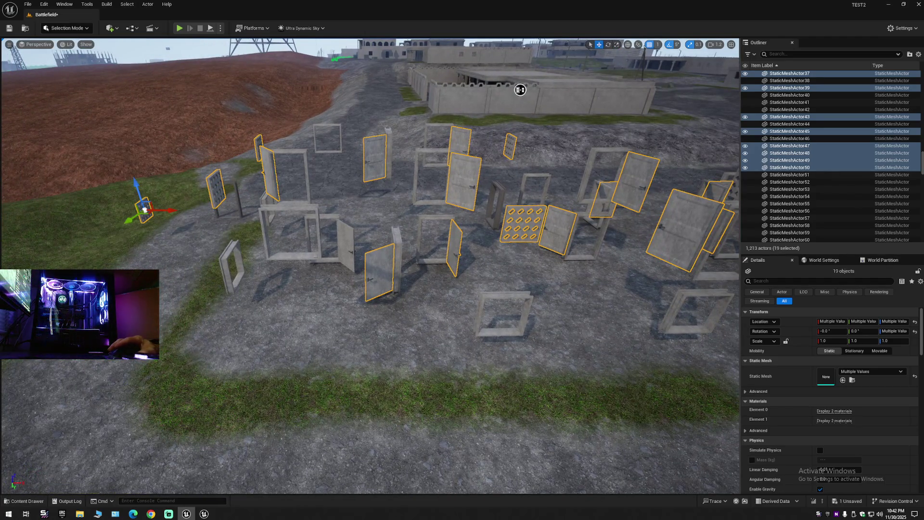
{"action": "left_click", "coordinate": [520, 90], "text": "ctrl"}
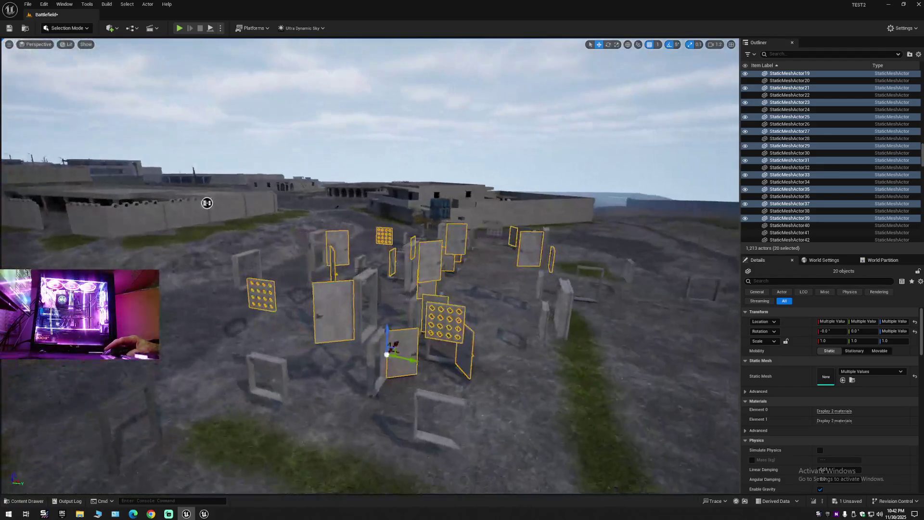
{"action": "mouse_move", "coordinate": [207, 203]}
{"action": "left_mouse_down"}
{"action": "mouse_move", "coordinate": [226, 241]}
{"action": "mouse_move", "coordinate": [268, 261]}
{"action": "left_mouse_up"}
{"action": "left_click", "coordinate": [216, 258], "text": "ctrl"}
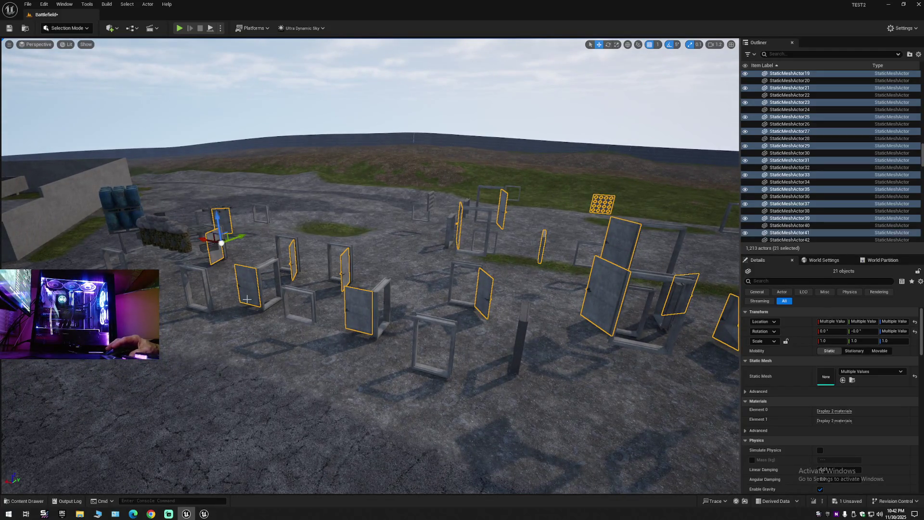
Step: Delete the 21 selected panels, then the patterned window mesh StaticMeshActor46
{"action": "key", "text": "Delete"}
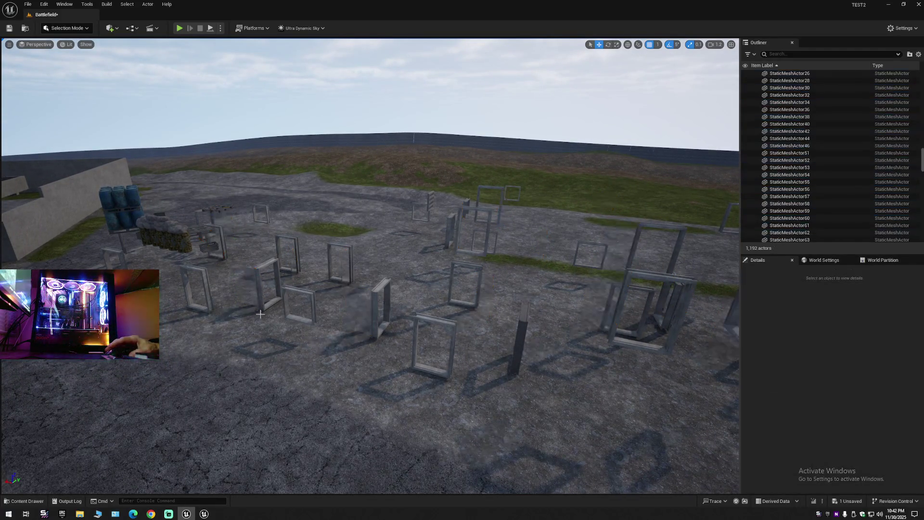
{"action": "mouse_move", "coordinate": [295, 318]}
{"action": "left_mouse_down"}
{"action": "mouse_move", "coordinate": [273, 309]}
{"action": "mouse_move", "coordinate": [284, 312]}
{"action": "mouse_move", "coordinate": [363, 255]}
{"action": "left_mouse_up"}
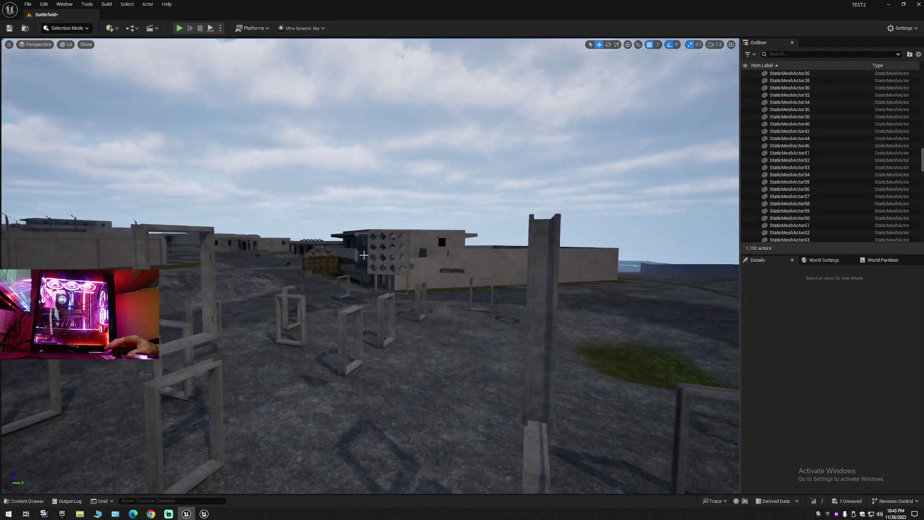
{"action": "left_click", "coordinate": [379, 236]}
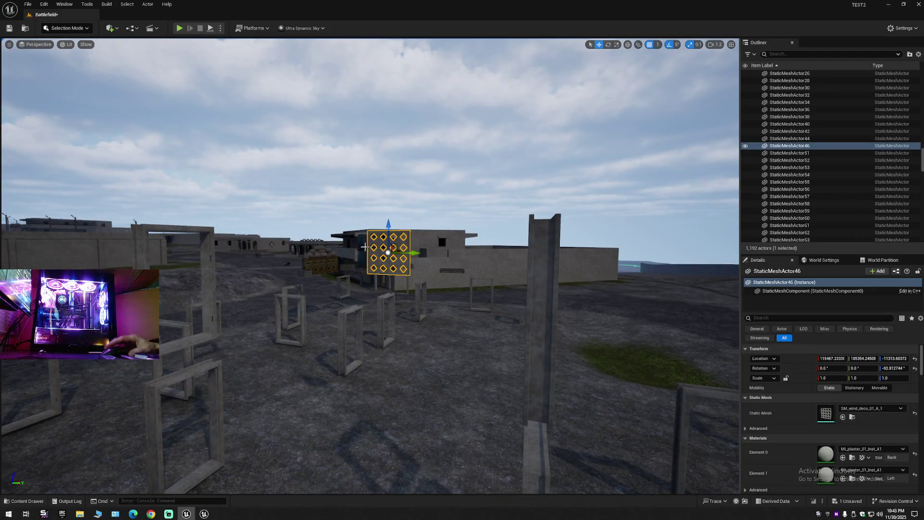
{"action": "key", "text": "Delete"}
{"action": "mouse_move", "coordinate": [365, 247]}
{"action": "left_mouse_down"}
{"action": "mouse_move", "coordinate": [200, 208]}
{"action": "mouse_move", "coordinate": [223, 221]}
{"action": "mouse_move", "coordinate": [190, 169]}
{"action": "mouse_move", "coordinate": [204, 120]}
{"action": "mouse_move", "coordinate": [553, 95]}
{"action": "mouse_move", "coordinate": [703, 189]}
{"action": "mouse_move", "coordinate": [217, 178]}
{"action": "mouse_move", "coordinate": [207, 217]}
{"action": "mouse_move", "coordinate": [153, 211]}
{"action": "mouse_move", "coordinate": [118, 180]}
{"action": "mouse_move", "coordinate": [136, 176]}
{"action": "mouse_move", "coordinate": [138, 163]}
{"action": "mouse_move", "coordinate": [470, 173]}
{"action": "mouse_move", "coordinate": [445, 197]}
{"action": "left_mouse_up"}
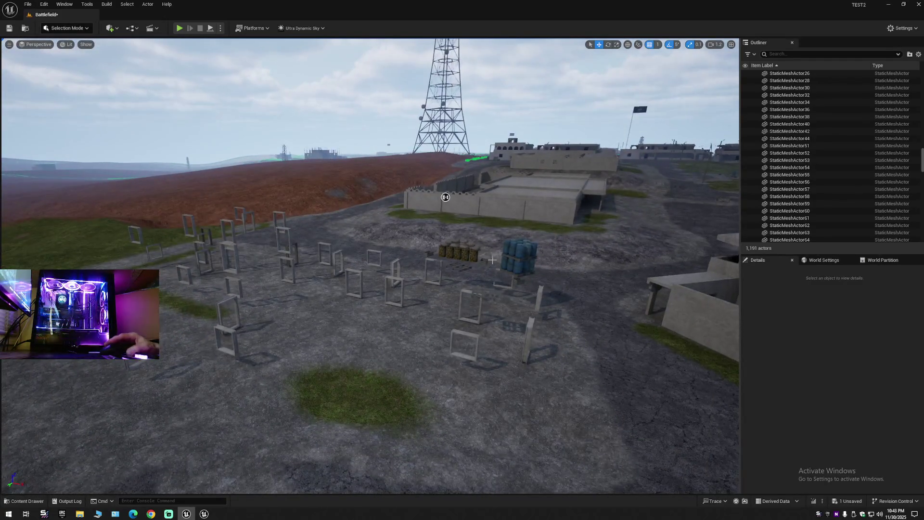
Step: Collapse the Outliner tree, expand Battlefield and make the hidden building visible again
{"action": "left_click", "coordinate": [918, 54]}
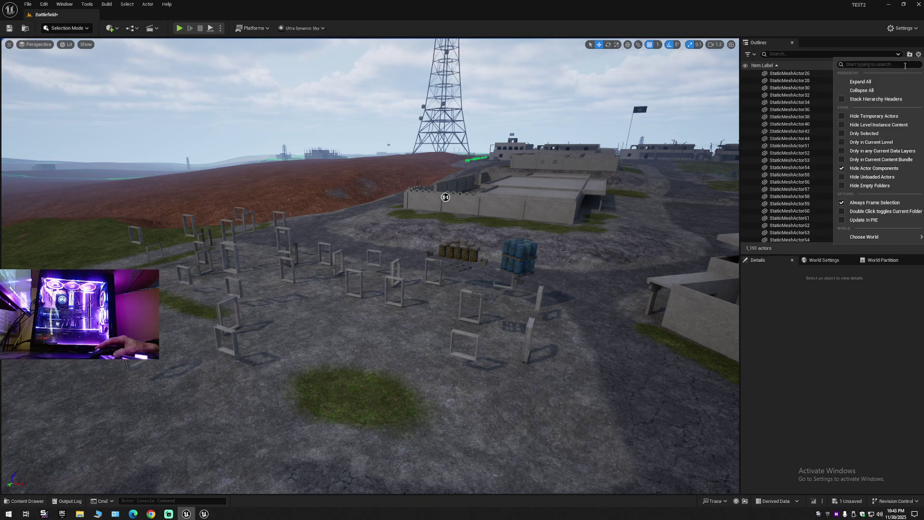
{"action": "left_click", "coordinate": [877, 93]}
{"action": "double_click", "coordinate": [809, 73]}
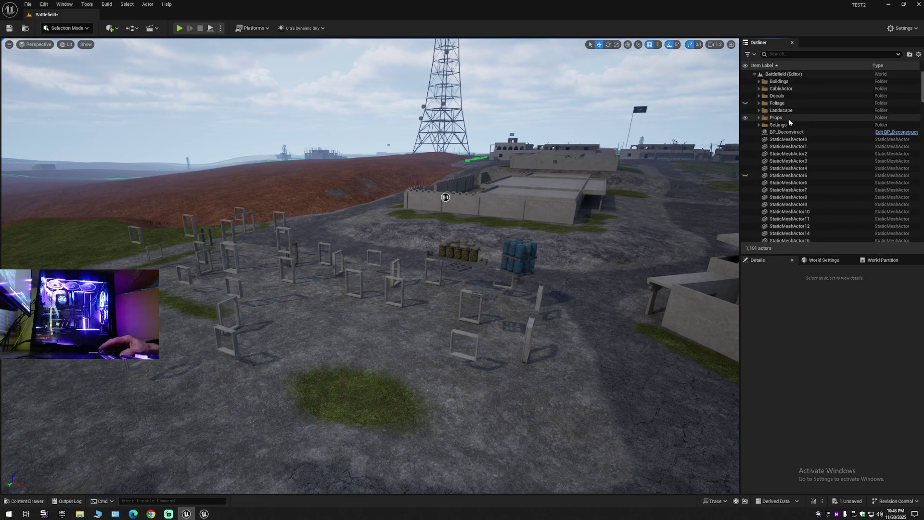
{"action": "scroll", "coordinate": [923, 88], "scroll_direction": "down", "scroll_amount": 1}
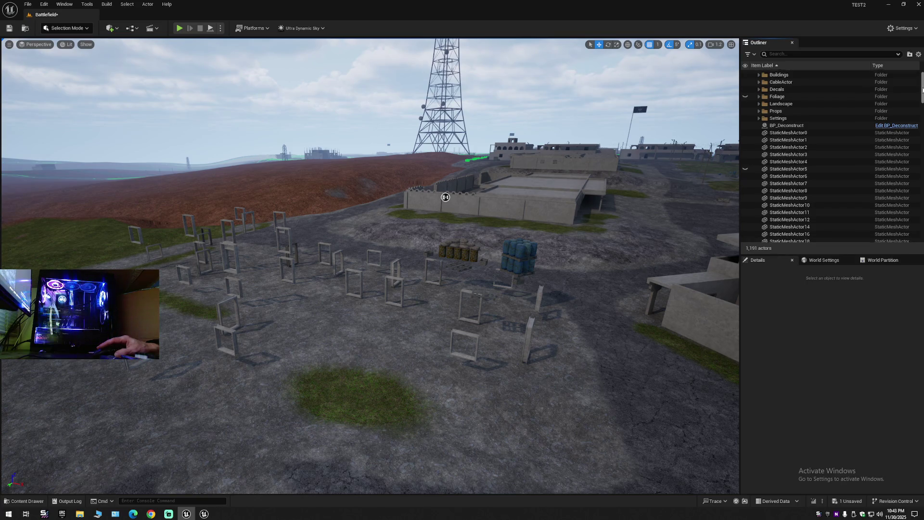
{"action": "left_click", "coordinate": [746, 162]}
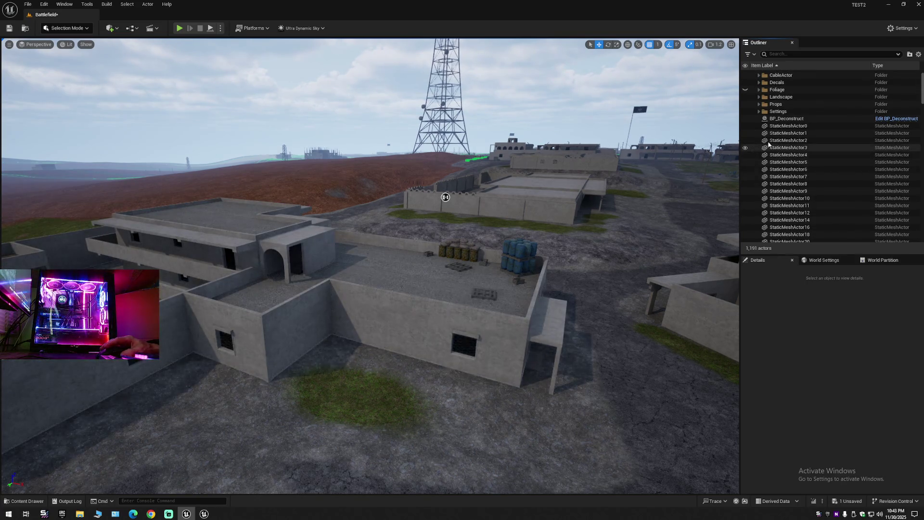
Step: Select the 193 actors from StaticMeshActor0 through StaticMeshActor231 and view the selected buildings
{"action": "left_click", "coordinate": [781, 127]}
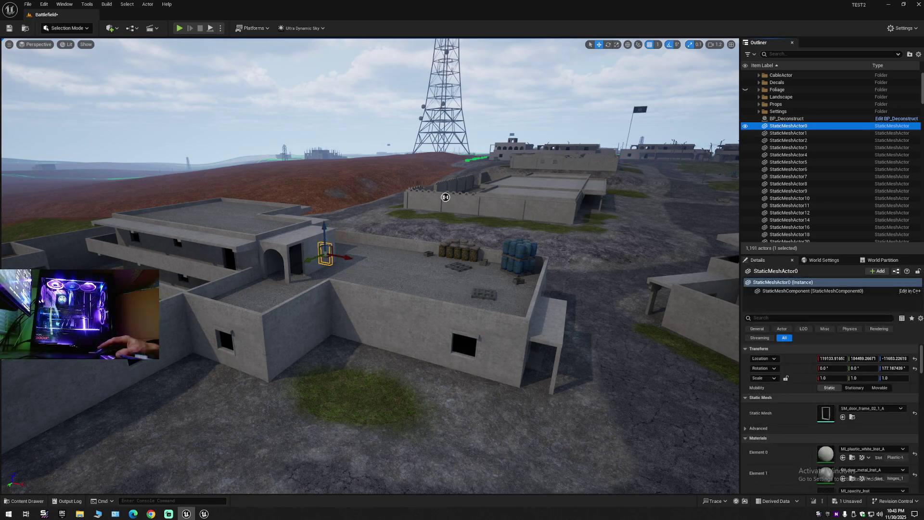
{"action": "left_click_drag", "start_coordinate": [923, 86], "coordinate": [923, 224]}
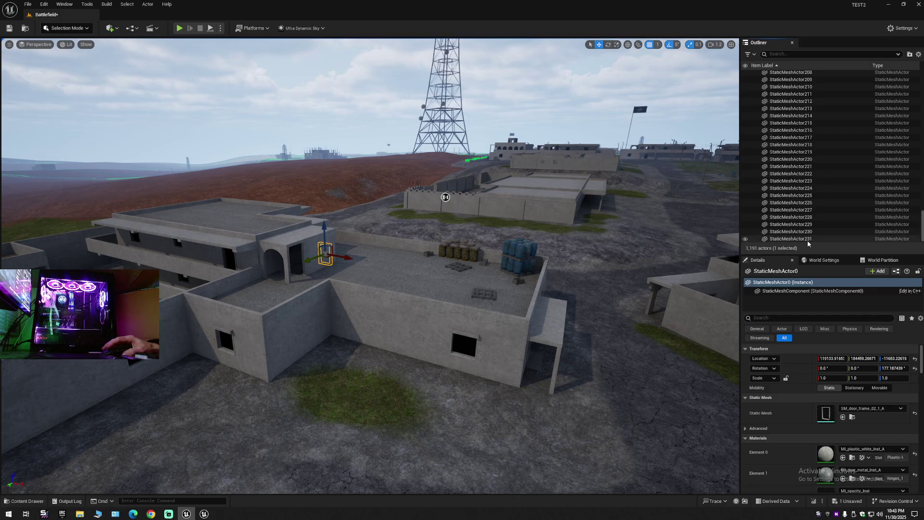
{"action": "left_click", "coordinate": [791, 239], "text": "shift"}
{"action": "mouse_move", "coordinate": [592, 246]}
{"action": "left_mouse_down"}
{"action": "mouse_move", "coordinate": [608, 301]}
{"action": "mouse_move", "coordinate": [631, 333]}
{"action": "mouse_move", "coordinate": [530, 241]}
{"action": "mouse_move", "coordinate": [385, 145]}
{"action": "mouse_move", "coordinate": [204, 44]}
{"action": "left_mouse_up"}
{"action": "left_click", "coordinate": [152, 4]}
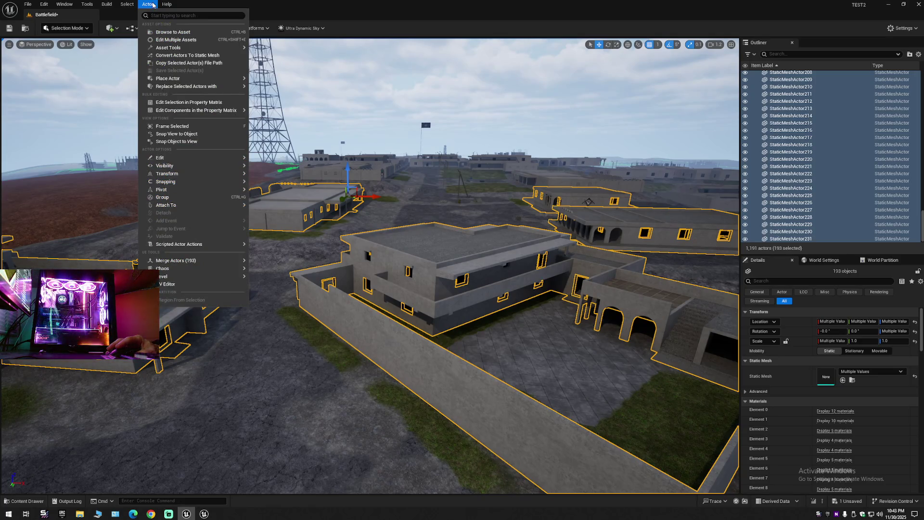
{"action": "mouse_move", "coordinate": [132, 6]}
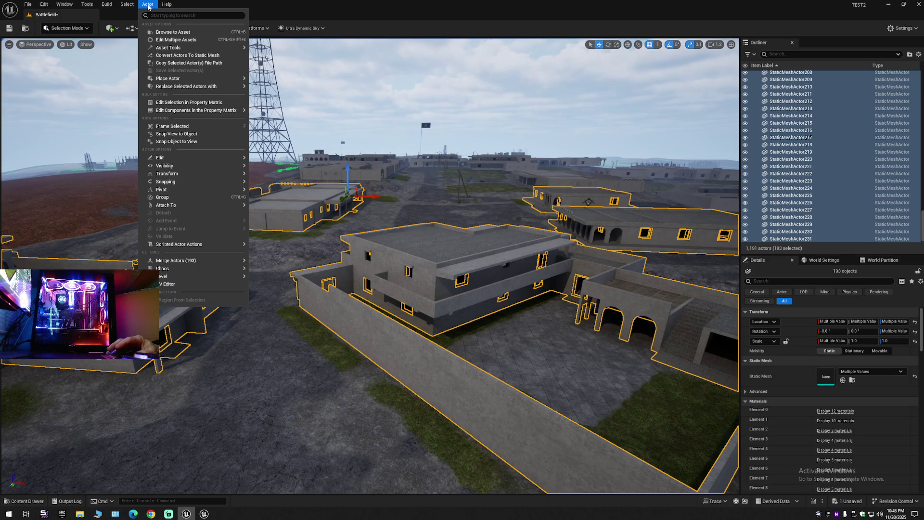
{"action": "mouse_move", "coordinate": [185, 50]}
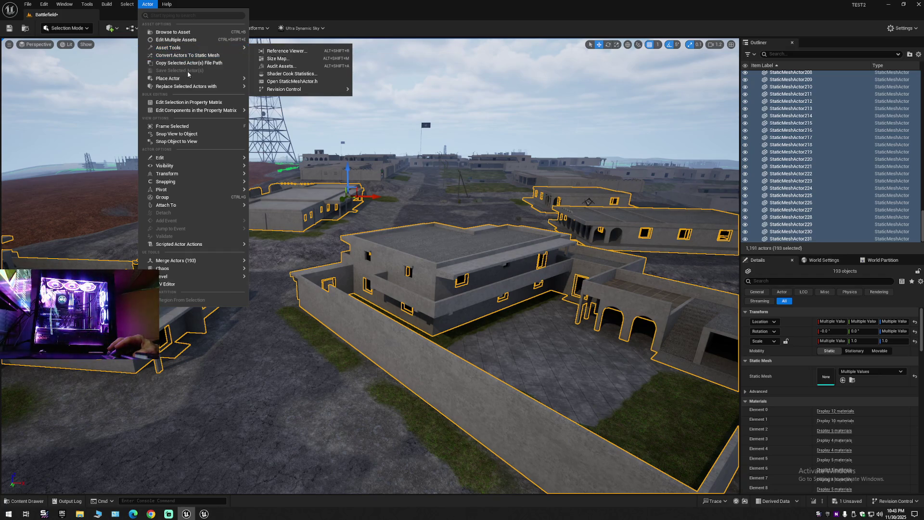
{"action": "mouse_move", "coordinate": [192, 205]}
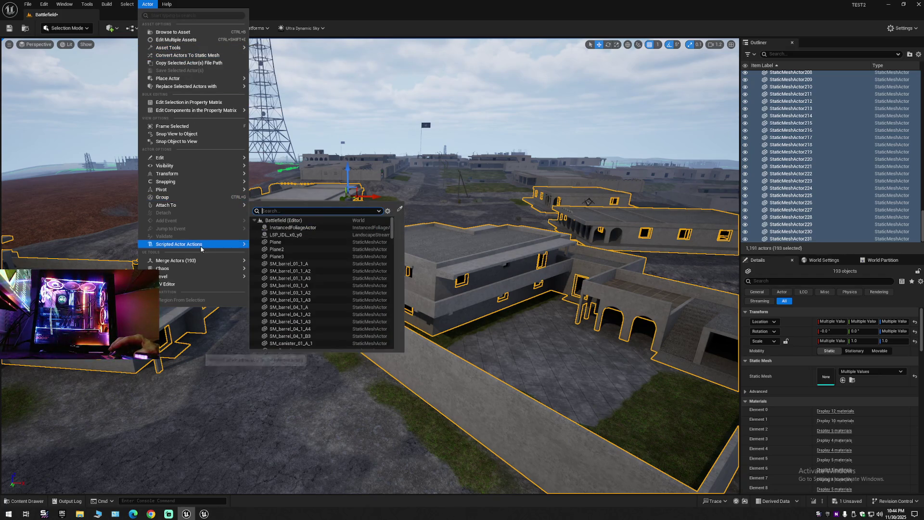
{"action": "left_click", "coordinate": [124, 6]}
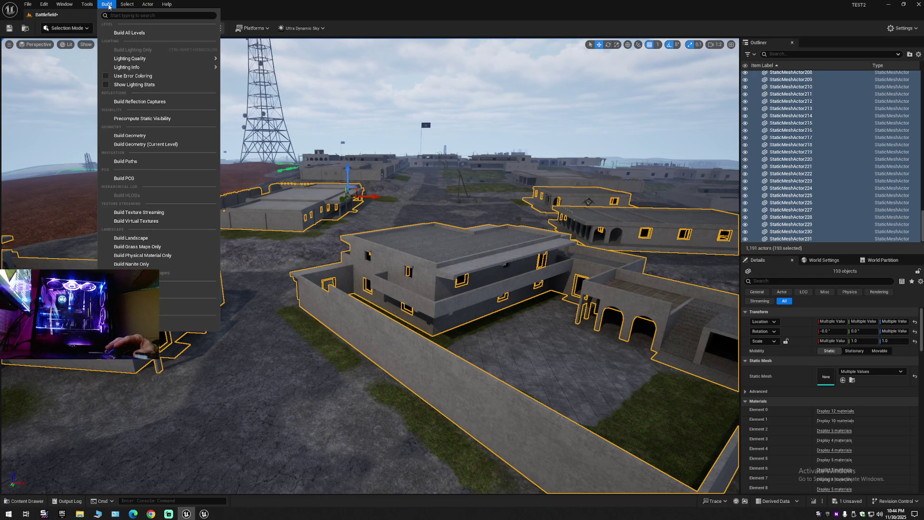
{"action": "left_click", "coordinate": [107, 5]}
{"action": "left_click", "coordinate": [88, 6]}
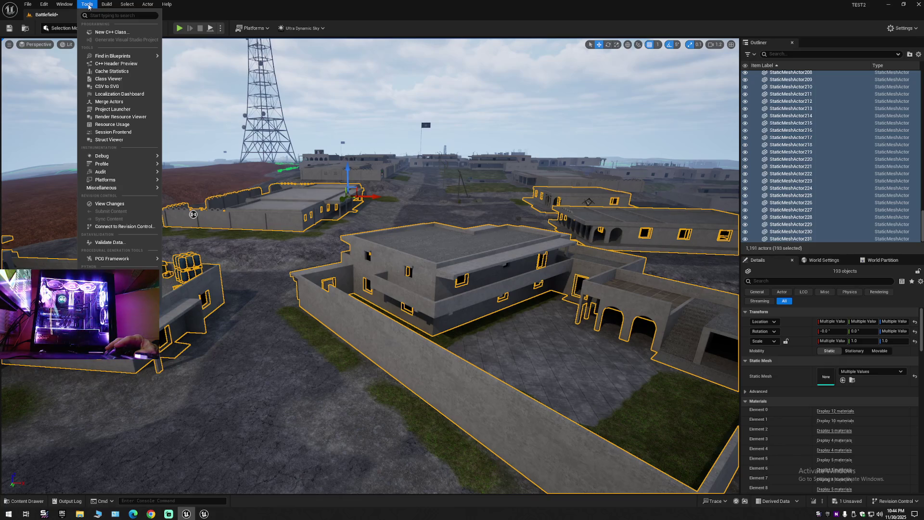
{"action": "mouse_move", "coordinate": [61, 6]}
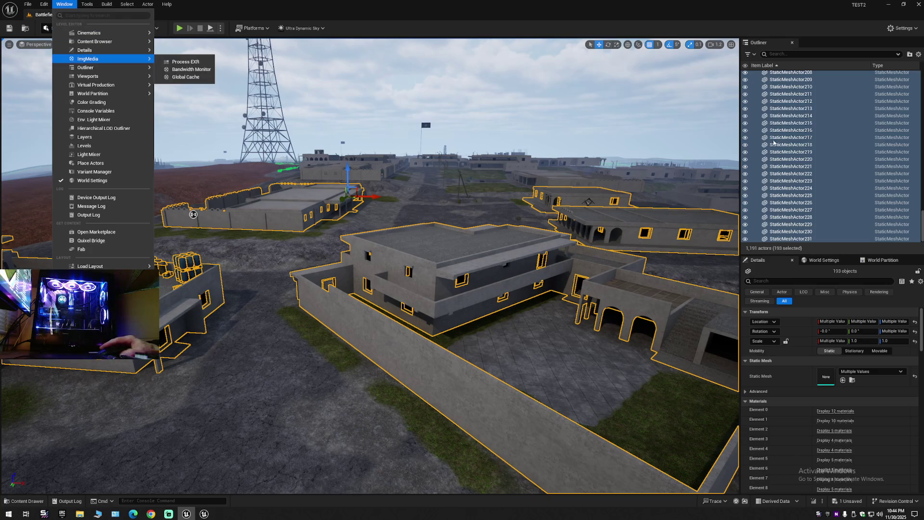
Step: Browse the selected actors' context actions, then bring up the Blueprints toolbar options
{"action": "right_click", "coordinate": [787, 137]}
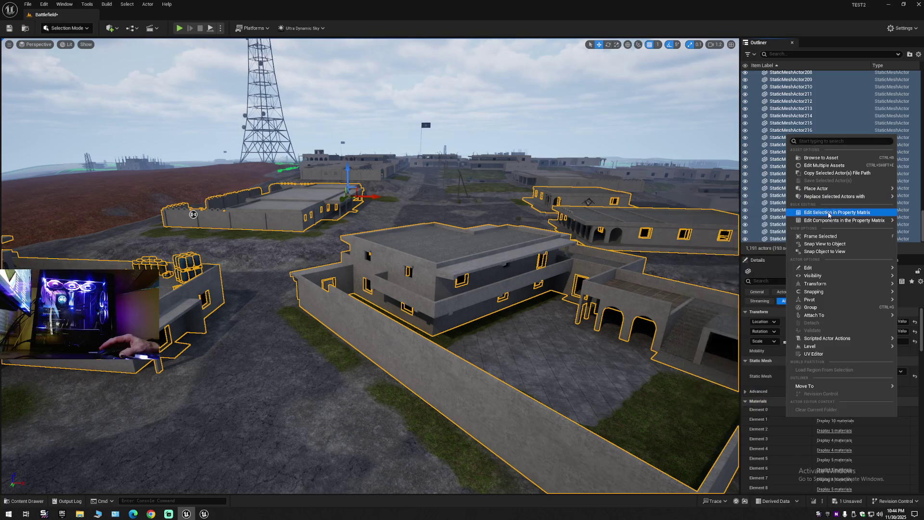
{"action": "mouse_move", "coordinate": [830, 272]}
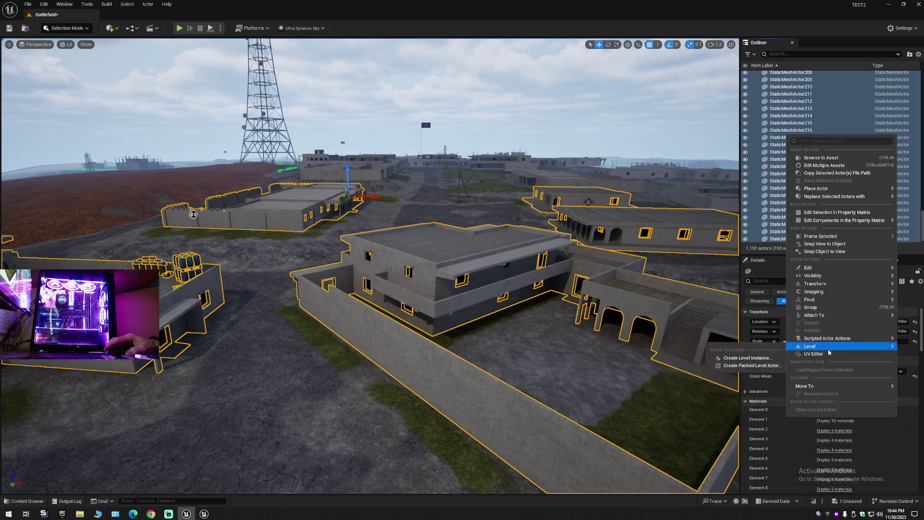
{"action": "mouse_move", "coordinate": [808, 386]}
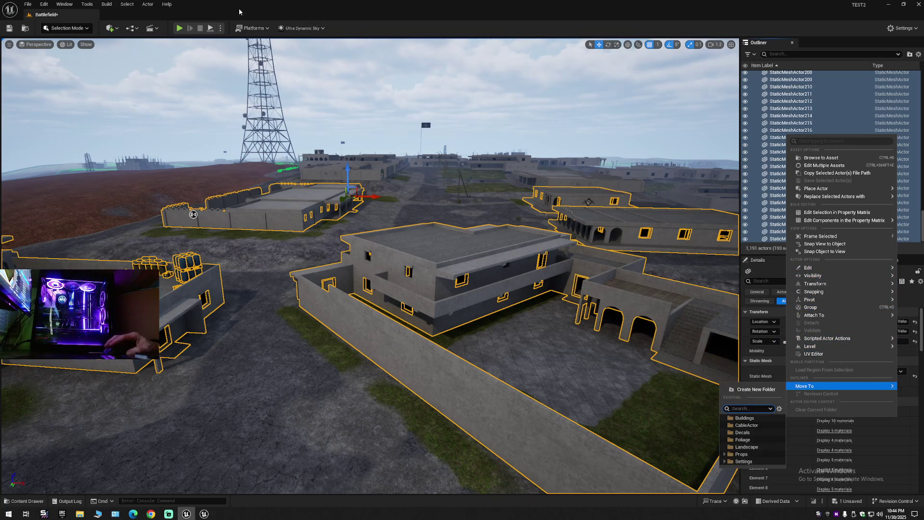
{"action": "left_click", "coordinate": [138, 30]}
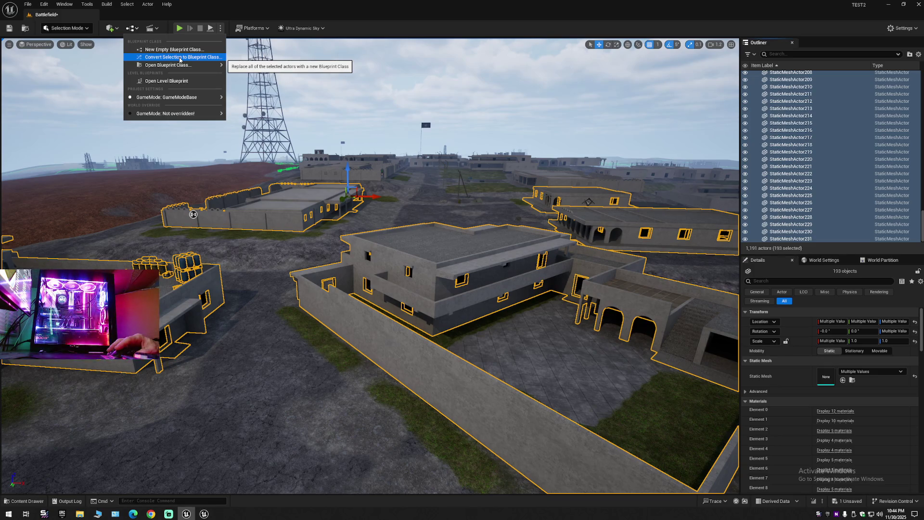
Step: Convert the 193 selected actors into StaticMeshActor0_Blueprint using the Child Actors creation method
{"action": "left_click", "coordinate": [180, 59]}
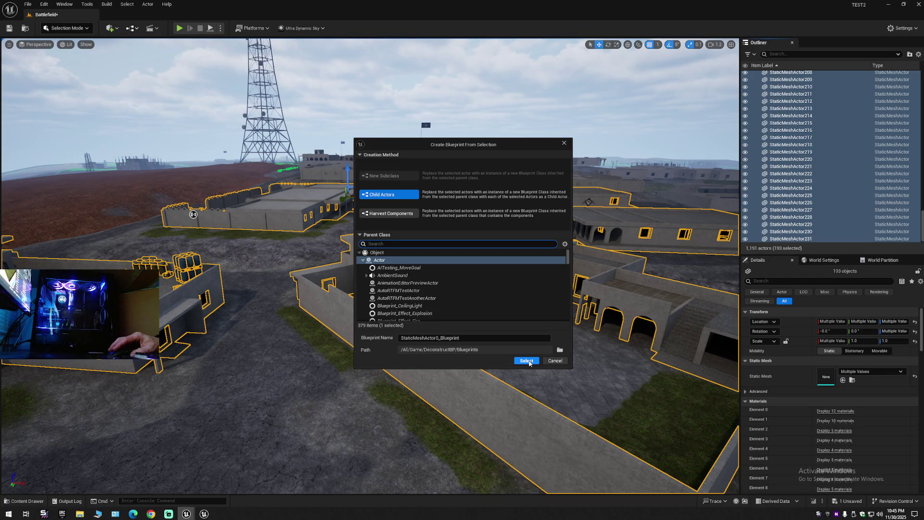
{"action": "left_click", "coordinate": [394, 195]}
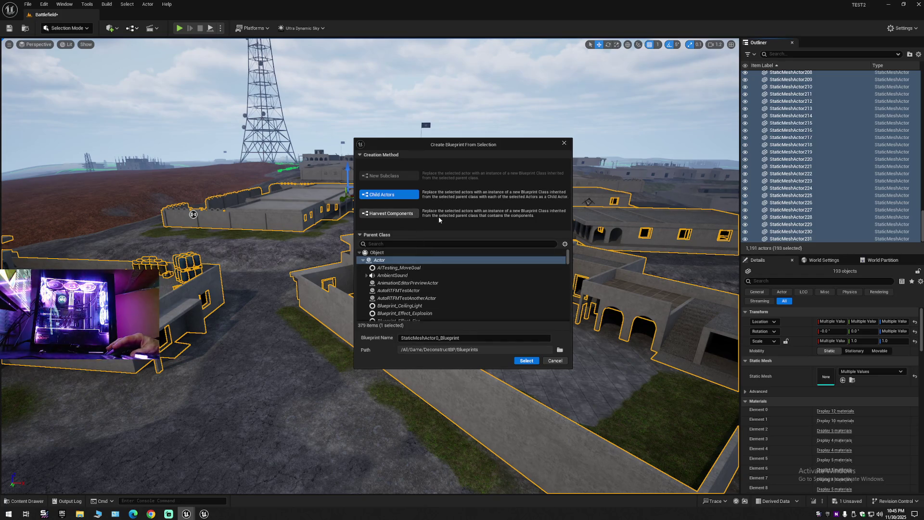
{"action": "left_click", "coordinate": [407, 214]}
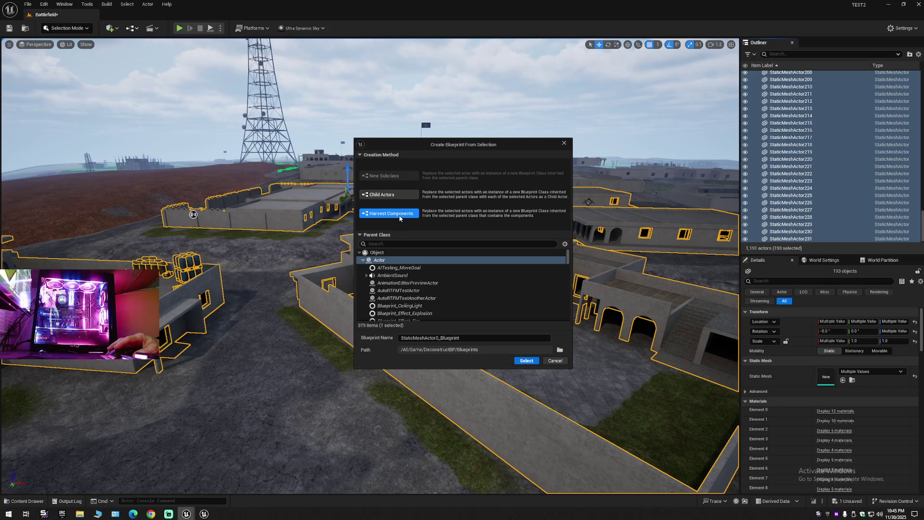
{"action": "left_click", "coordinate": [393, 195]}
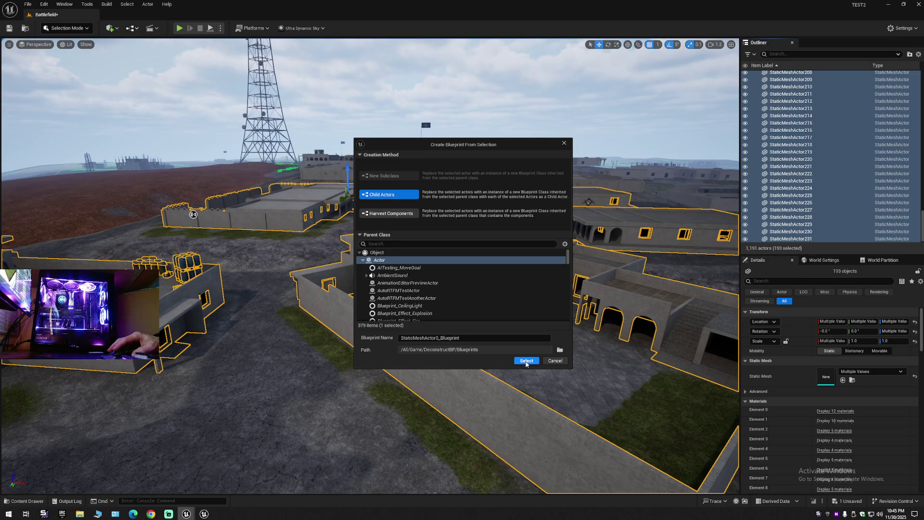
{"action": "left_click", "coordinate": [526, 362]}
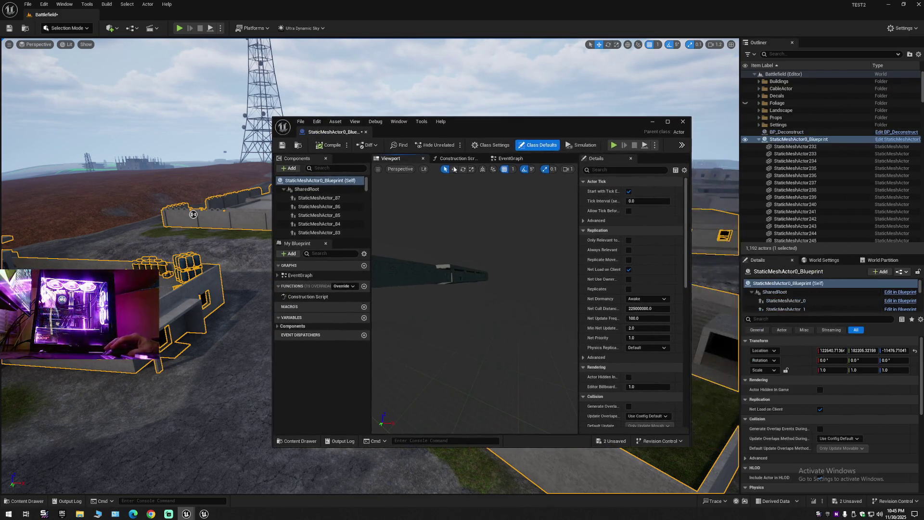
Step: Inspect the buildings in the blueprint preview, compile and save it, and close the Blueprint editor
{"action": "mouse_move", "coordinate": [464, 299]}
{"action": "left_mouse_down"}
{"action": "mouse_move", "coordinate": [429, 272]}
{"action": "mouse_move", "coordinate": [462, 263]}
{"action": "left_mouse_up"}
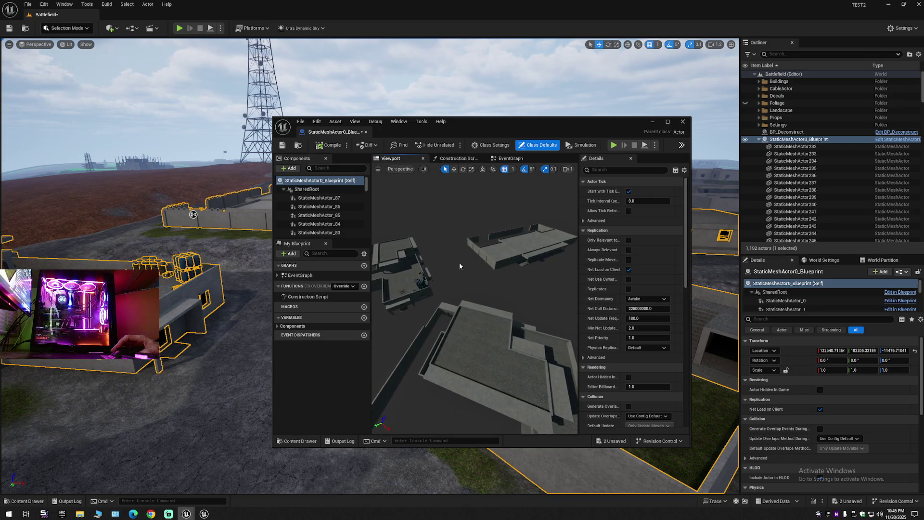
{"action": "left_click", "coordinate": [318, 146]}
{"action": "left_click", "coordinate": [283, 145]}
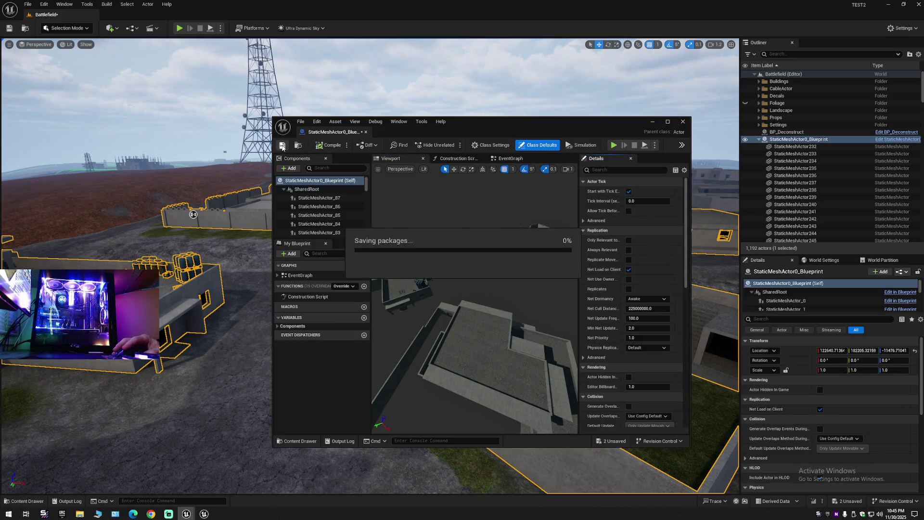
{"action": "left_click", "coordinate": [366, 132]}
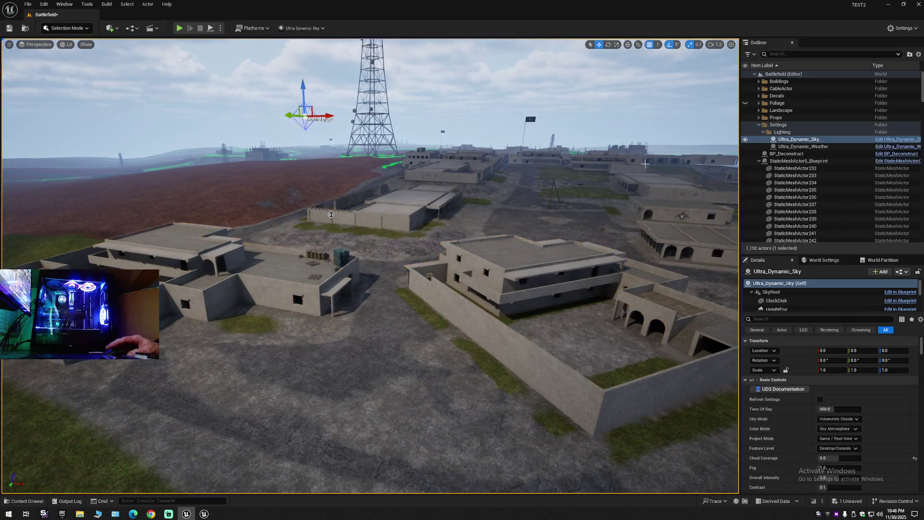
Step: Undo the accidental move so the blueprint's buildings return to their original height
{"action": "left_click", "coordinate": [651, 187]}
{"action": "key", "text": "ctrl+z"}
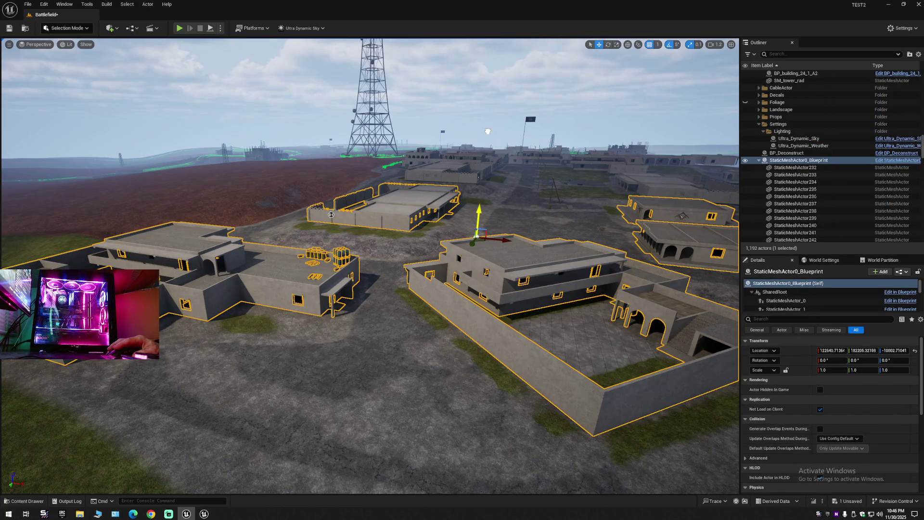
{"action": "key", "text": "ctrl+z"}
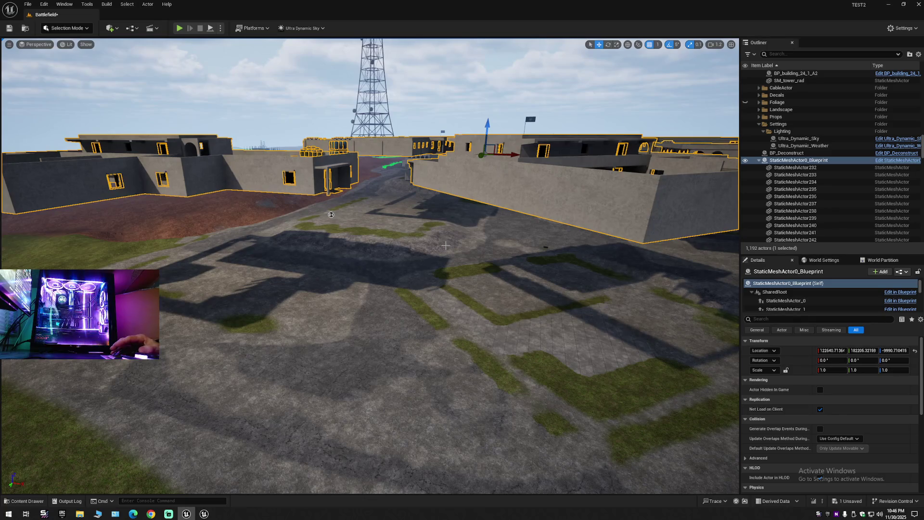
{"action": "key", "text": "ctrl+z"}
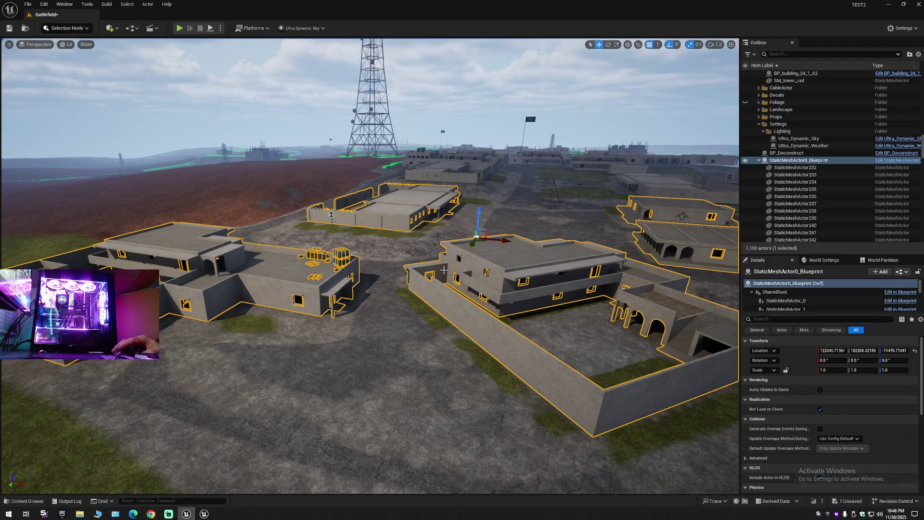
Step: Fly around the town to inspect the crate-topped building, rooftop barrels and outlined buildings
{"action": "key", "text": "w"}
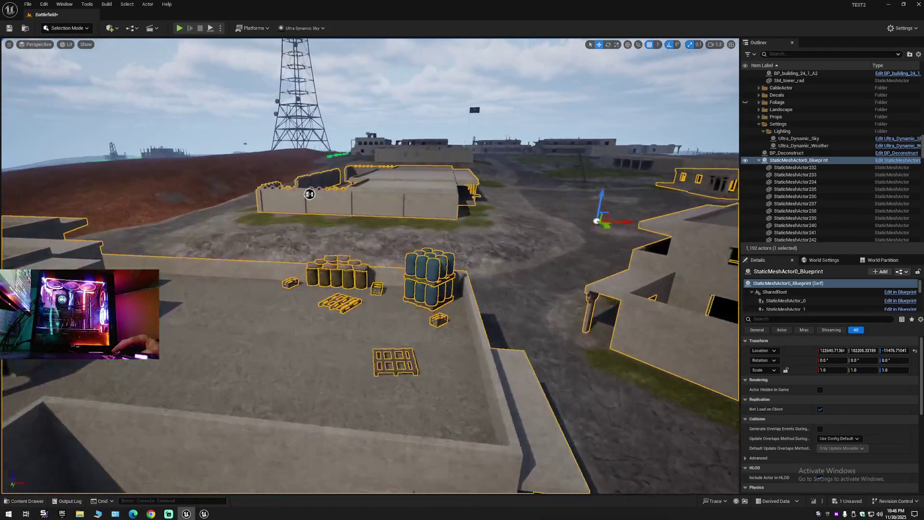
{"action": "key", "text": "w"}
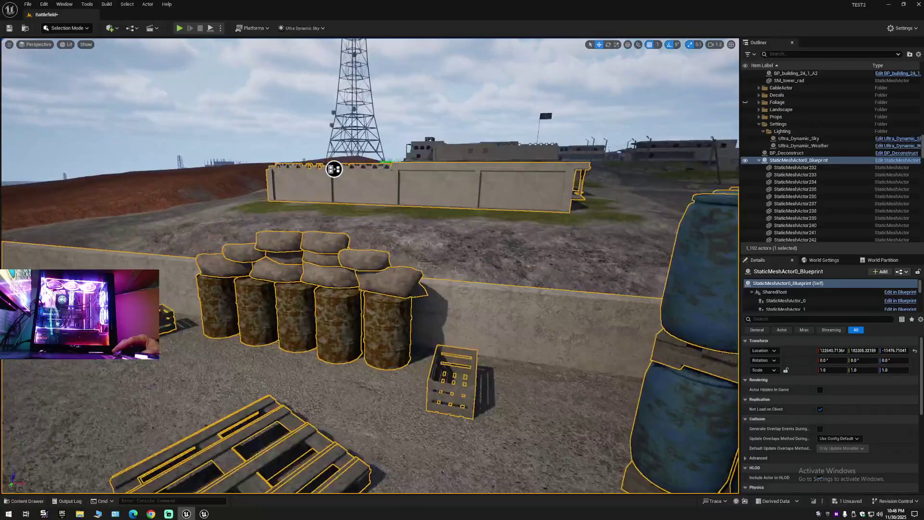
{"action": "key", "text": "s"}
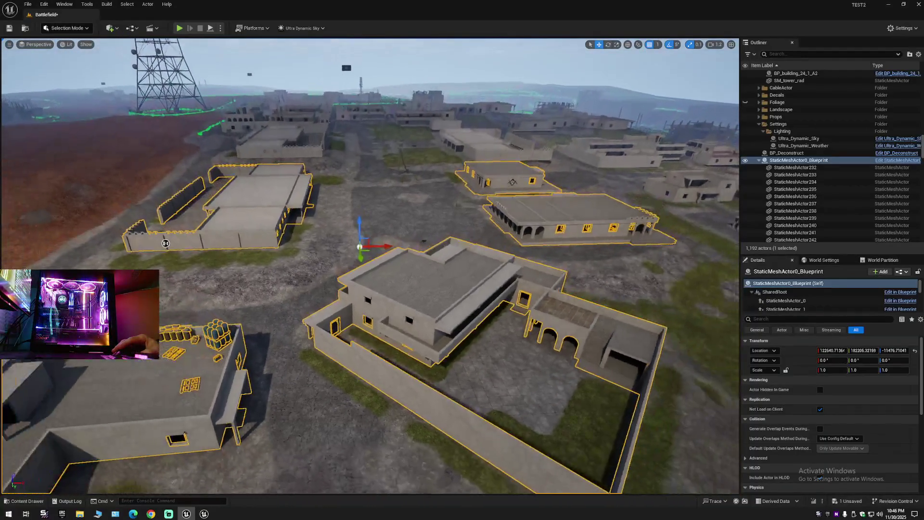
{"action": "key", "text": "s"}
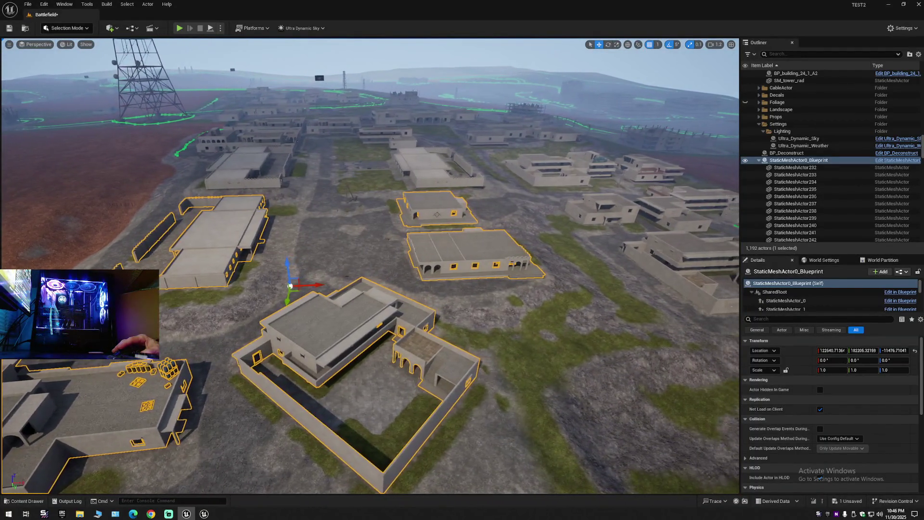
{"action": "key", "text": "w"}
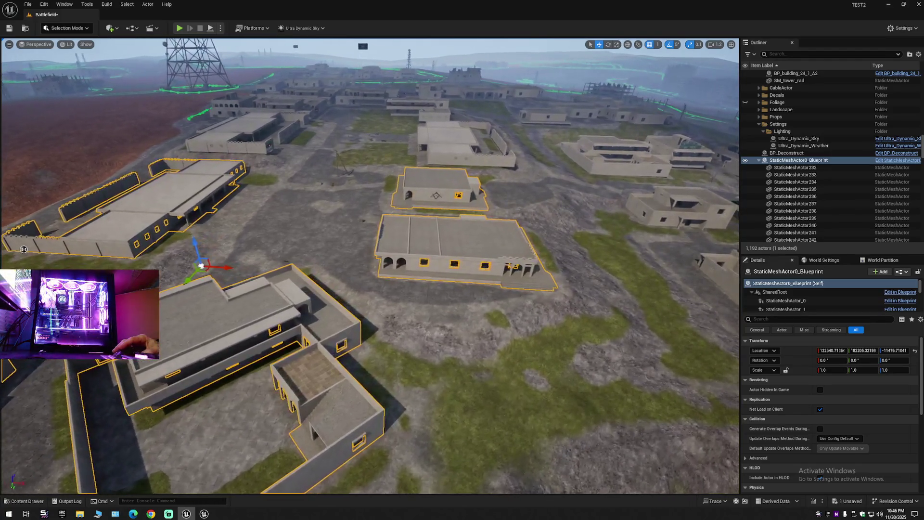
{"action": "mouse_move", "coordinate": [24, 249]}
{"action": "left_mouse_down"}
{"action": "mouse_move", "coordinate": [394, 203]}
{"action": "mouse_move", "coordinate": [451, 273]}
{"action": "left_mouse_up"}
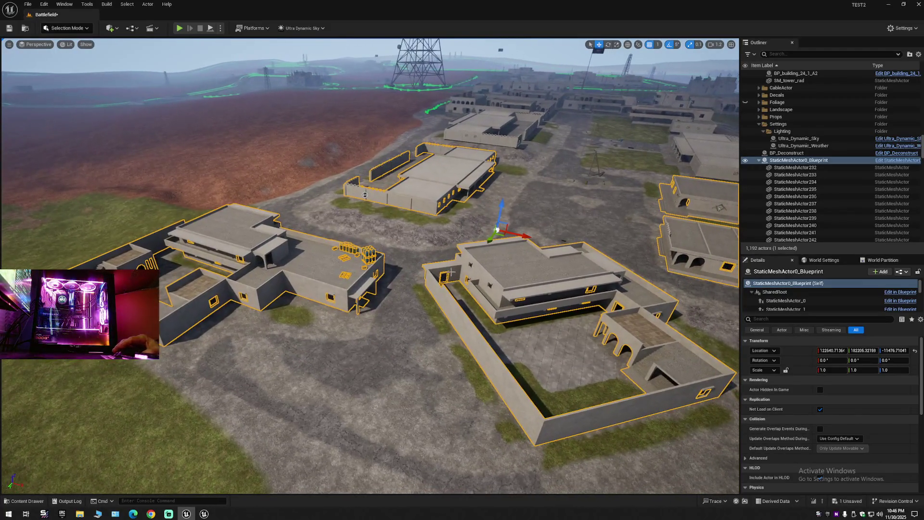
Step: Collapse the whole Outliner tree and re-expand Battlefield (Editor) to show its folders
{"action": "left_click", "coordinate": [759, 160]}
{"action": "left_click", "coordinate": [918, 55]}
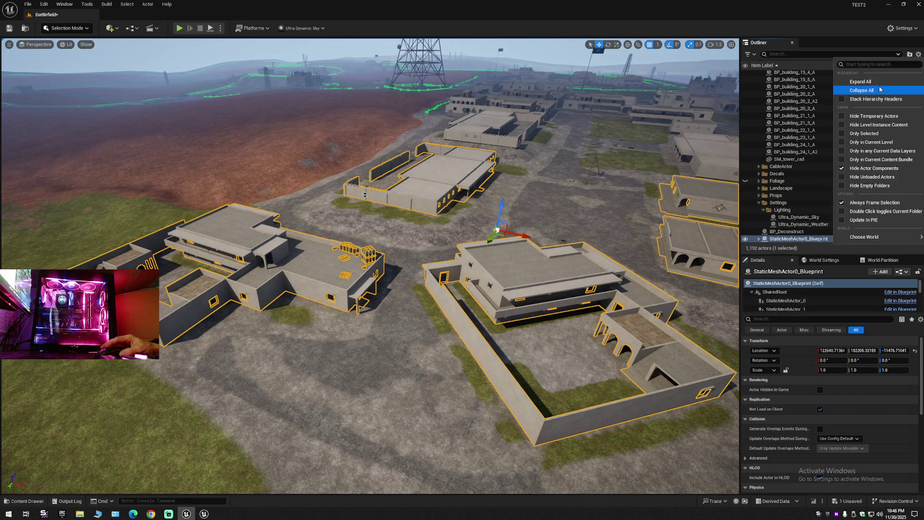
{"action": "left_click", "coordinate": [862, 90]}
{"action": "left_click", "coordinate": [766, 82]}
{"action": "left_click", "coordinate": [758, 76]}
{"action": "left_click", "coordinate": [755, 74]}
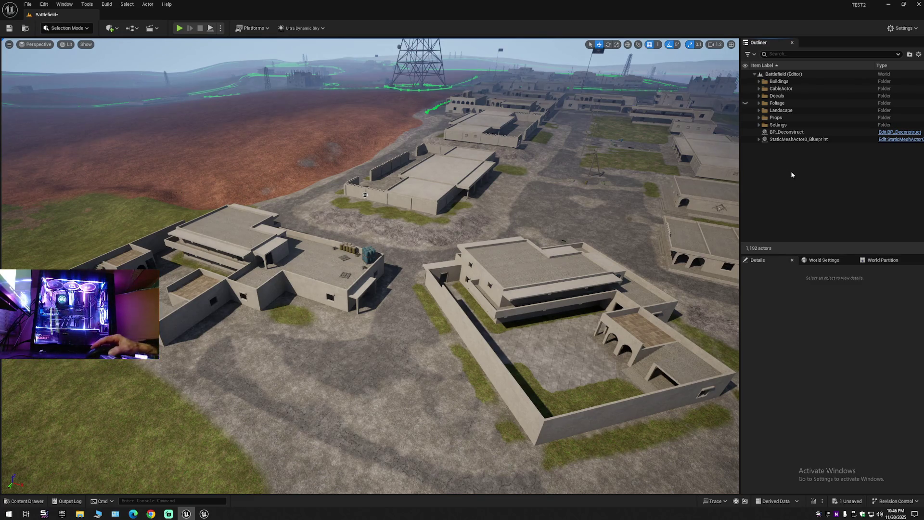
Step: Move BP_Deconstruct into the Settings folder, fold Settings, and select StaticMeshActor0_Blueprint
{"action": "left_click", "coordinate": [791, 134]}
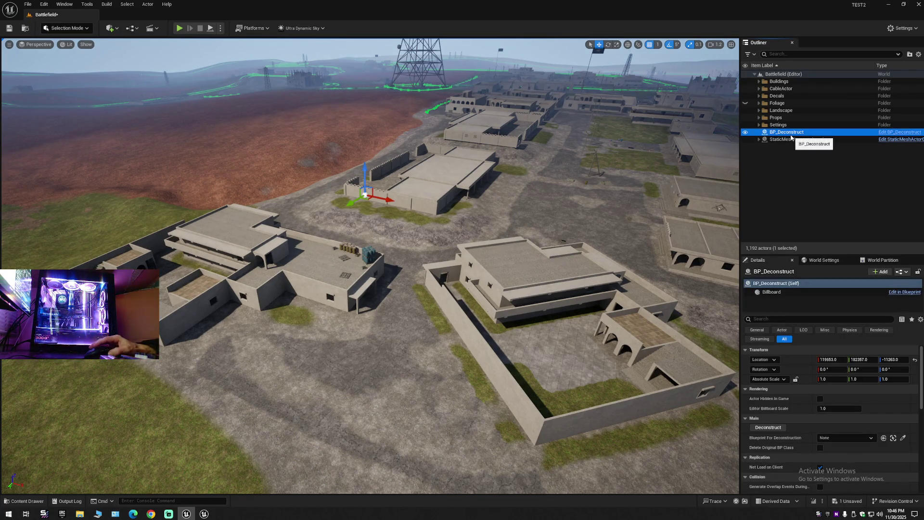
{"action": "left_click_drag", "start_coordinate": [791, 137], "coordinate": [784, 128]}
{"action": "left_click", "coordinate": [760, 126]}
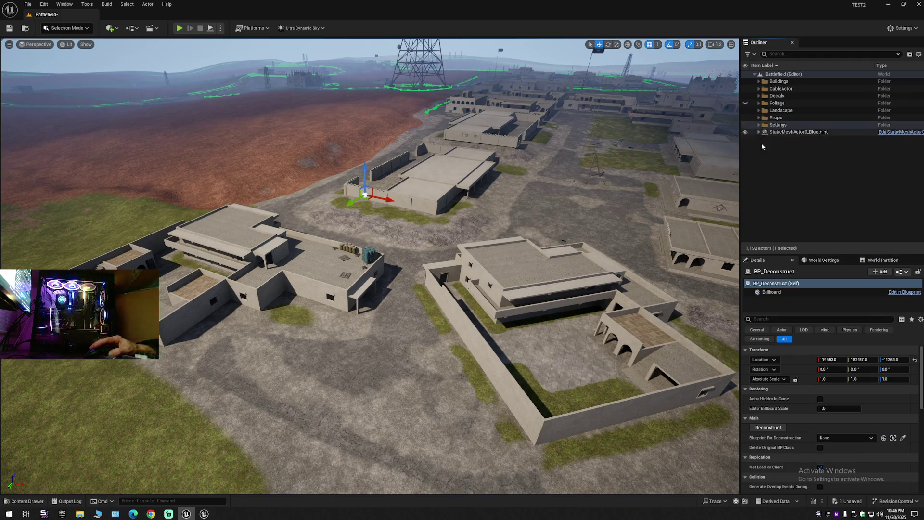
{"action": "left_click", "coordinate": [796, 132]}
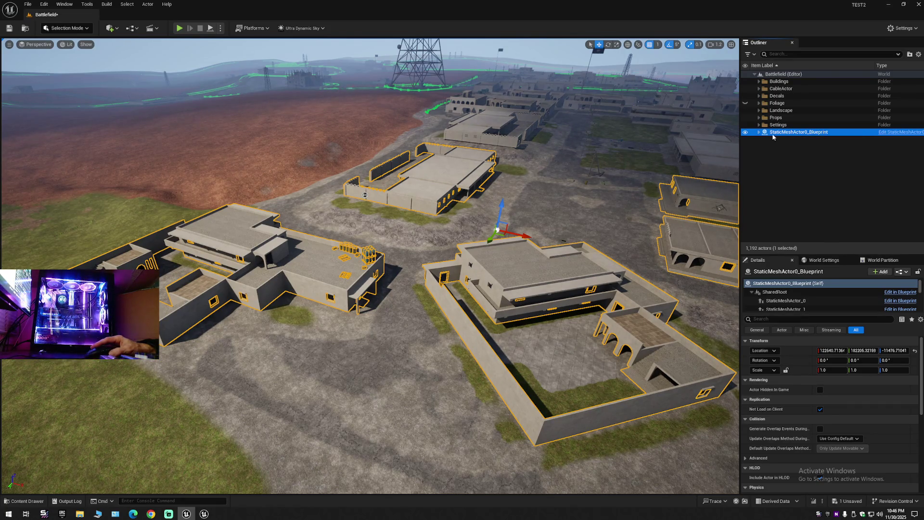
Step: Toggle StaticMeshActor0_Blueprint's visibility to compare, leaving the town buildings visible
{"action": "left_click", "coordinate": [746, 133]}
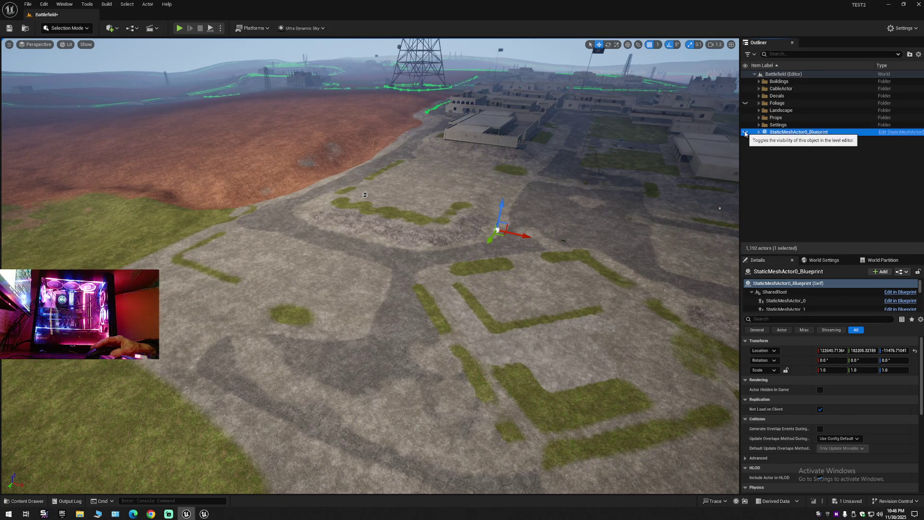
{"action": "left_click", "coordinate": [746, 133]}
{"action": "left_click", "coordinate": [746, 133]}
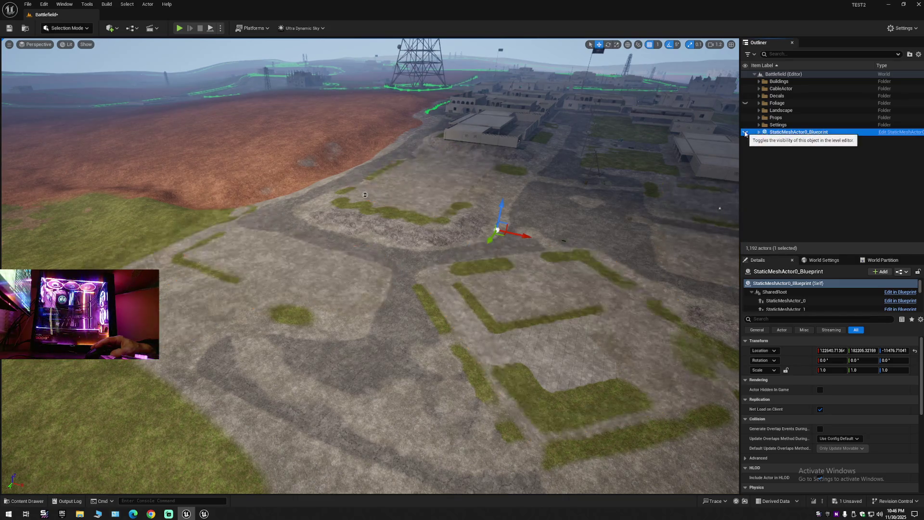
{"action": "left_click", "coordinate": [746, 132]}
Step: Frame the blueprint buildings and fly past the walls and courtyard for a town overview
{"action": "key", "text": "f"}
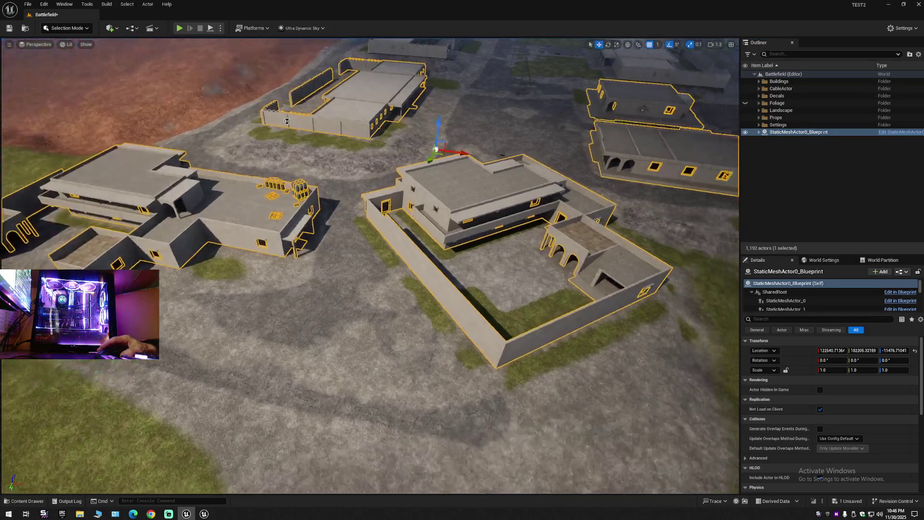
{"action": "mouse_move", "coordinate": [287, 122]}
{"action": "left_mouse_down"}
{"action": "mouse_move", "coordinate": [150, 85]}
{"action": "mouse_move", "coordinate": [149, 129]}
{"action": "mouse_move", "coordinate": [140, 87]}
{"action": "left_mouse_up"}
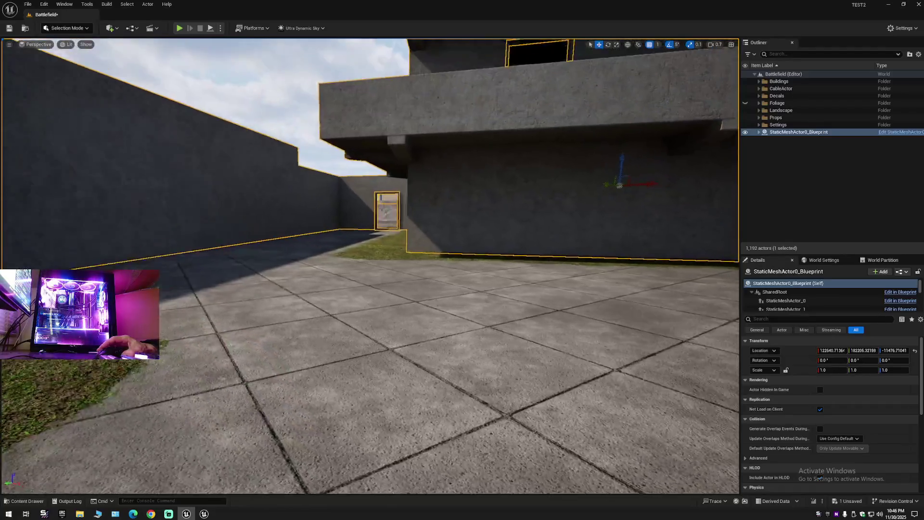
{"action": "mouse_move", "coordinate": [452, 183]}
{"action": "left_mouse_down"}
{"action": "mouse_move", "coordinate": [434, 167]}
{"action": "mouse_move", "coordinate": [452, 151]}
{"action": "mouse_move", "coordinate": [452, 183]}
{"action": "mouse_move", "coordinate": [452, 161]}
{"action": "mouse_move", "coordinate": [452, 178]}
{"action": "mouse_move", "coordinate": [544, 147]}
{"action": "mouse_move", "coordinate": [544, 158]}
{"action": "mouse_move", "coordinate": [17, 220]}
{"action": "mouse_move", "coordinate": [345, 332]}
{"action": "mouse_move", "coordinate": [308, 450]}
{"action": "mouse_move", "coordinate": [307, 481]}
{"action": "left_mouse_up"}
{"action": "left_click", "coordinate": [410, 241]}
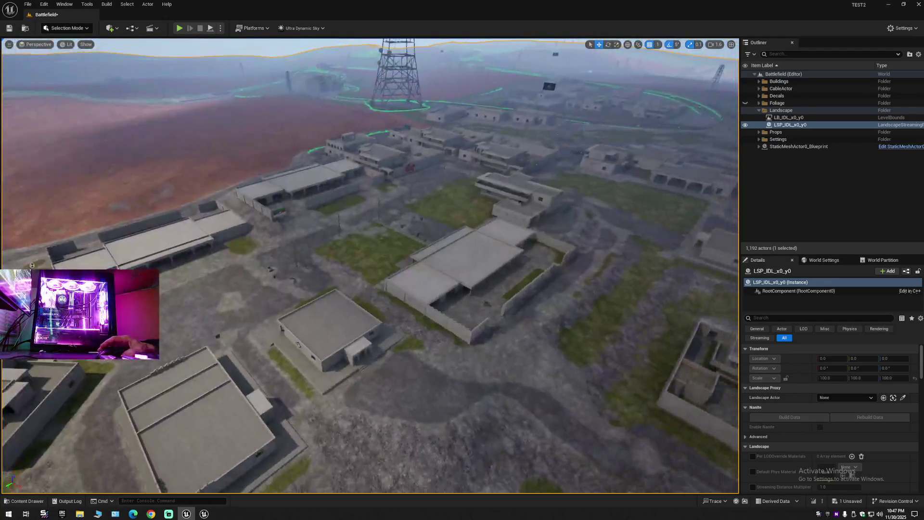
{"action": "left_click_drag", "start_coordinate": [572, 199], "coordinate": [572, 200]}
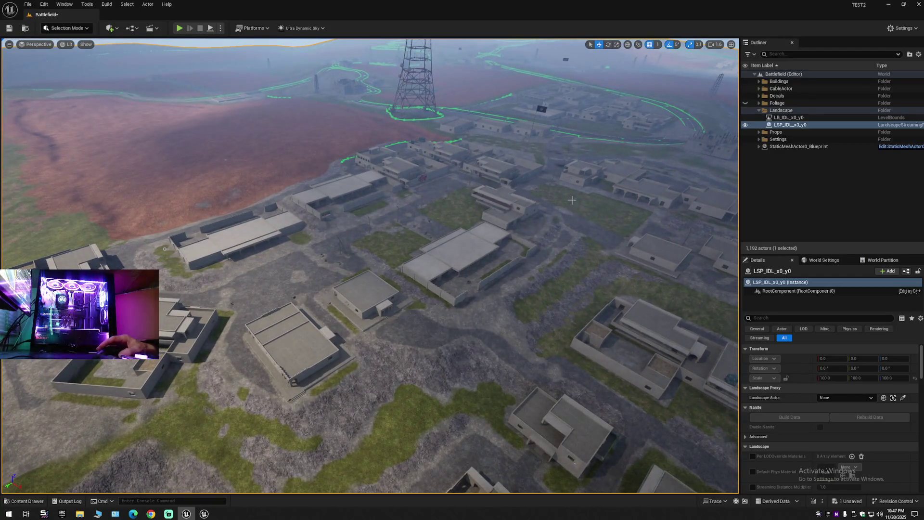
Step: Collapse the Outliner to its top-level folders and switch over to Chrome
{"action": "left_click", "coordinate": [918, 54]}
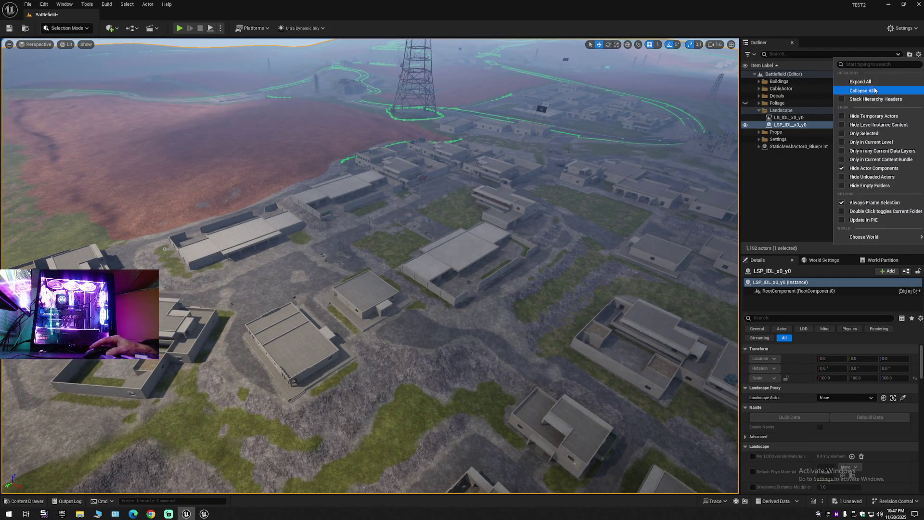
{"action": "left_click", "coordinate": [875, 91]}
{"action": "left_click", "coordinate": [784, 87]}
{"action": "left_click", "coordinate": [755, 73]}
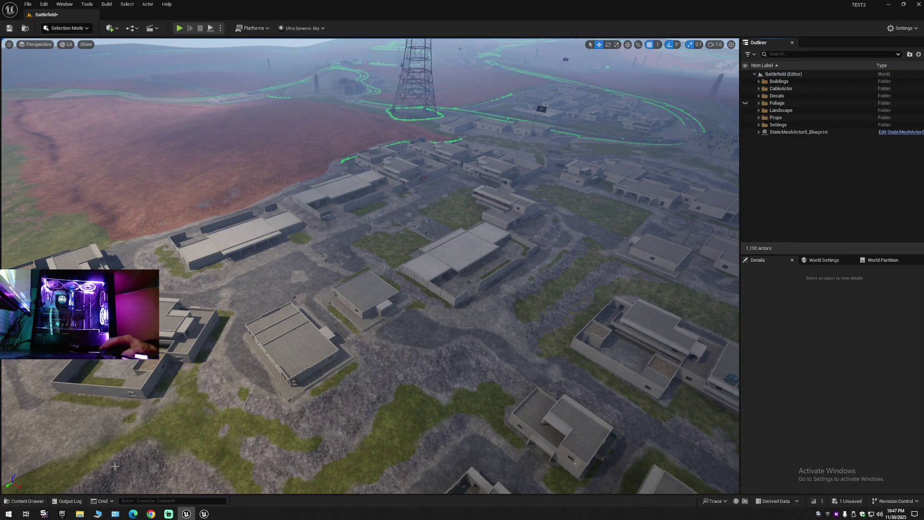
{"action": "left_click", "coordinate": [150, 514]}
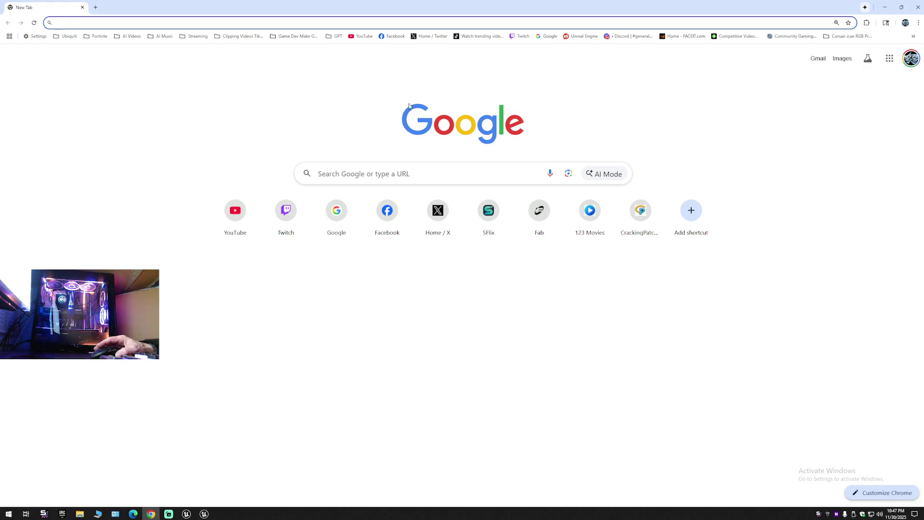
Step: Search Google for 'unreal engine disassembly foliage actor component', then return to Unreal Editor
{"action": "left_click", "coordinate": [547, 36]}
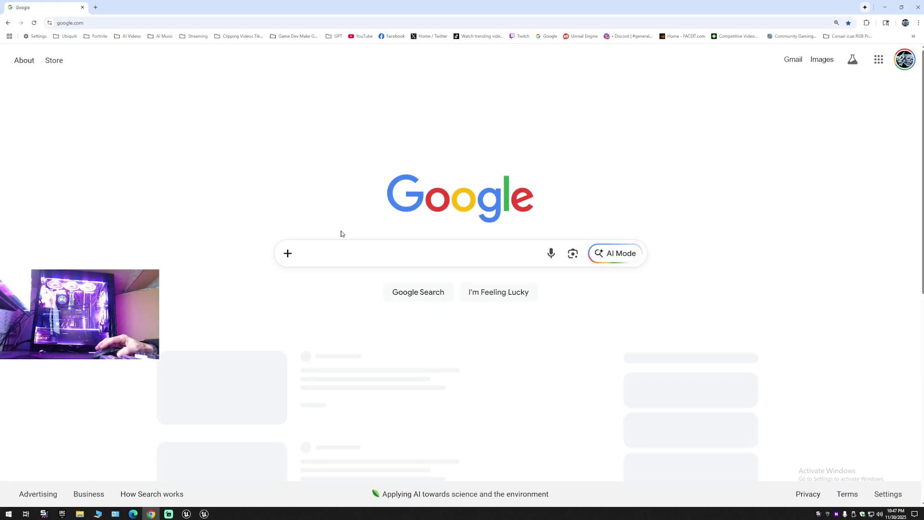
{"action": "left_click", "coordinate": [341, 253]}
{"action": "left_click", "coordinate": [337, 277]}
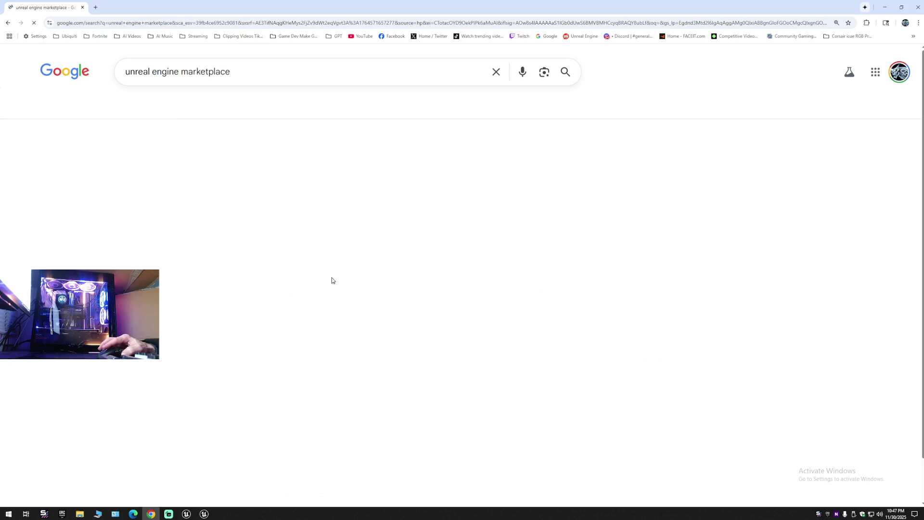
{"action": "double_click", "coordinate": [184, 71]}
{"action": "type", "text": "disassembly foliage actor component"}
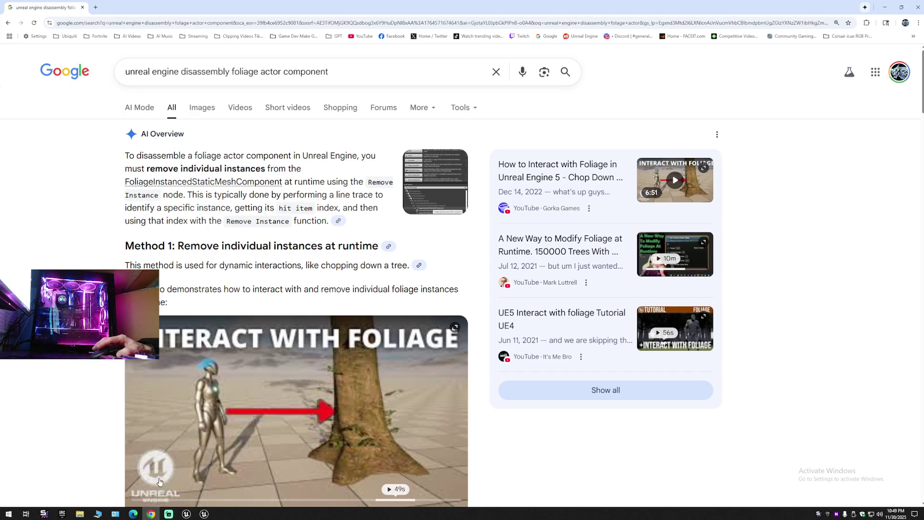
{"action": "left_click", "coordinate": [186, 513]}
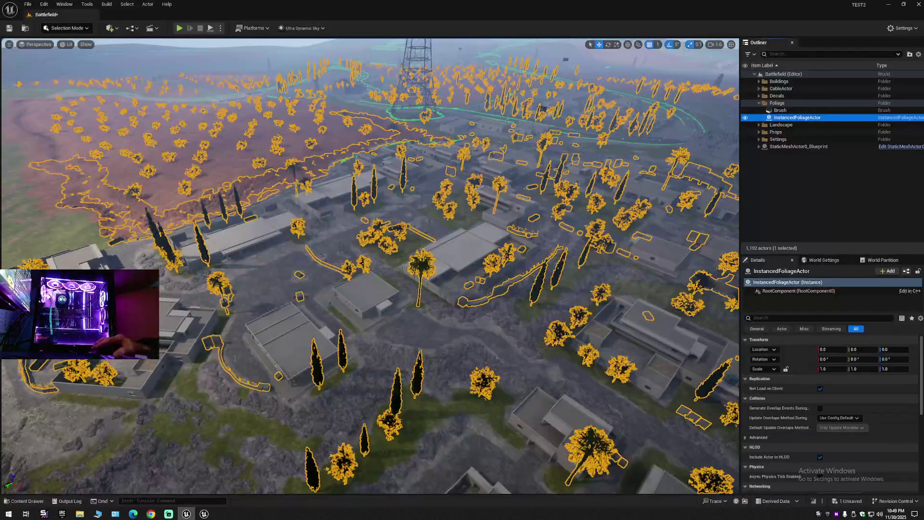
Step: Enter Foliage mode and view the settings of the palette's first foliage type
{"action": "left_click", "coordinate": [87, 29]}
{"action": "left_click", "coordinate": [108, 130]}
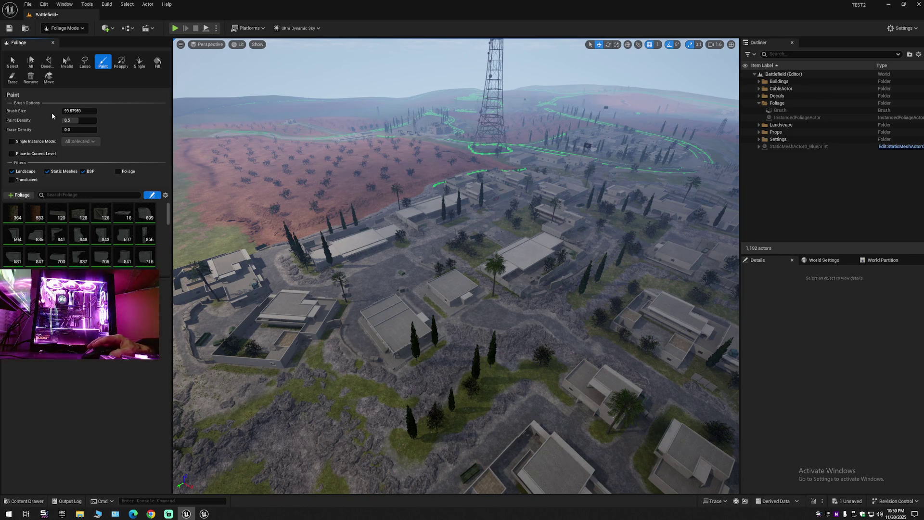
{"action": "left_click", "coordinate": [17, 219]}
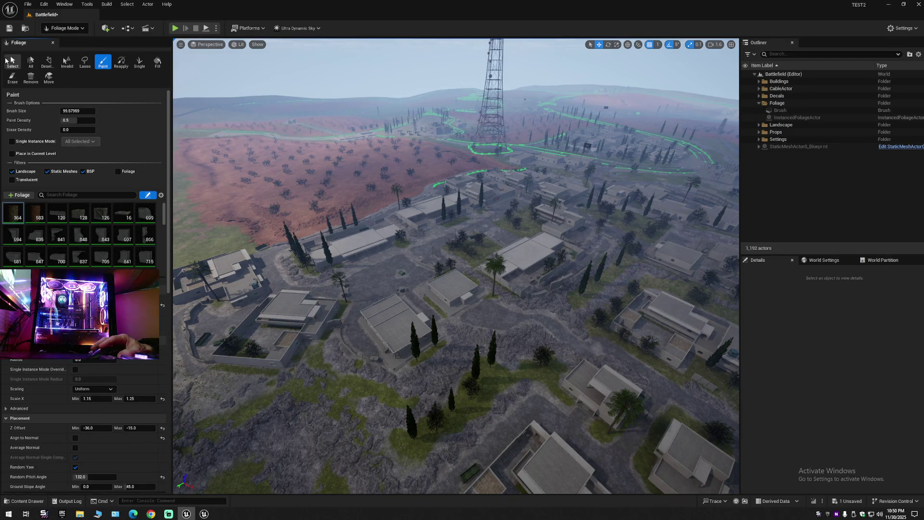
Step: Switch the foliage tool to Select and fly the camera down to ground level
{"action": "left_click", "coordinate": [13, 62]}
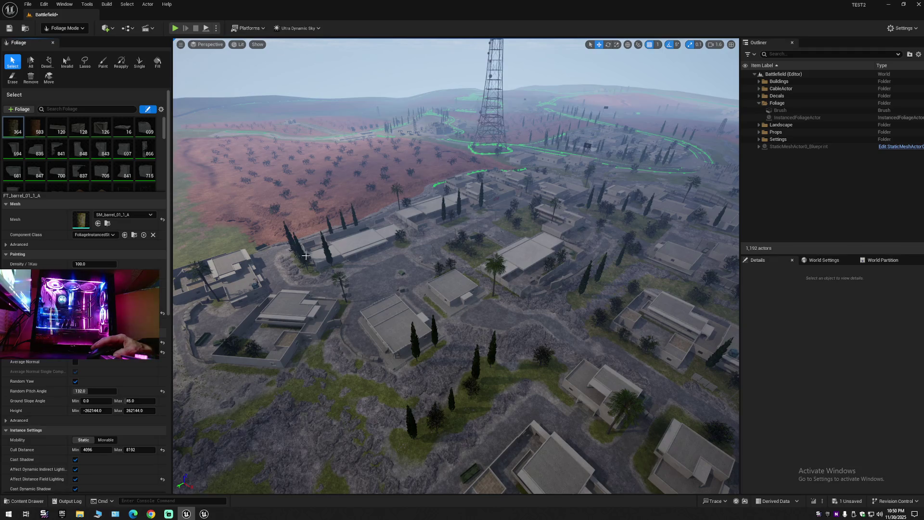
{"action": "left_click_drag", "start_coordinate": [356, 290], "coordinate": [356, 183]}
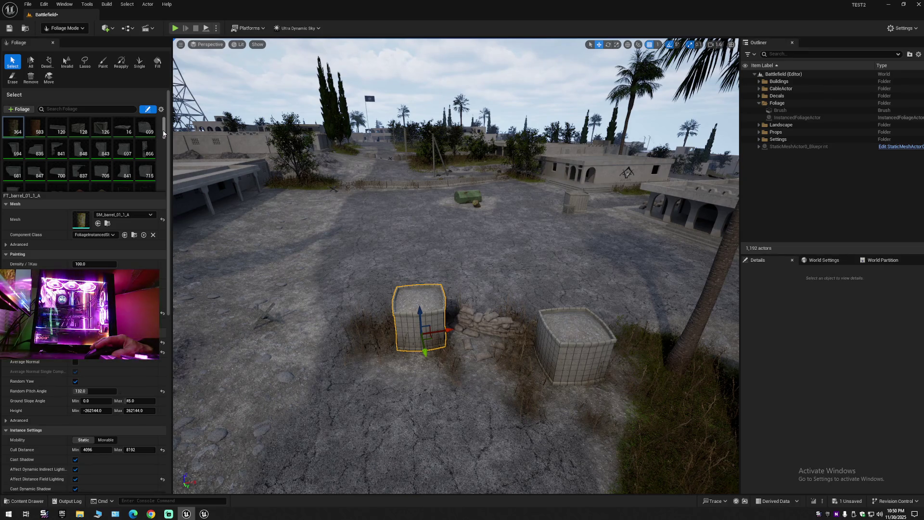
{"action": "left_click_drag", "start_coordinate": [163, 131], "coordinate": [164, 150]}
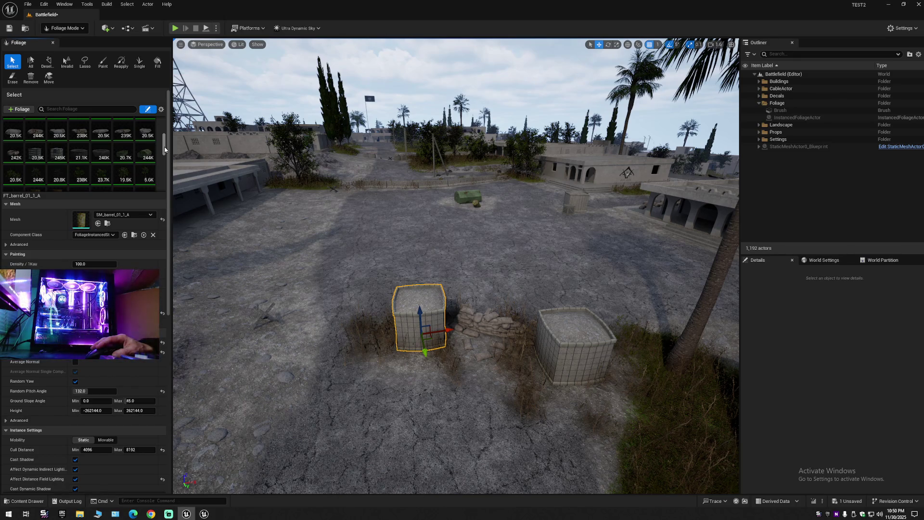
{"action": "left_click_drag", "start_coordinate": [165, 150], "coordinate": [167, 149]}
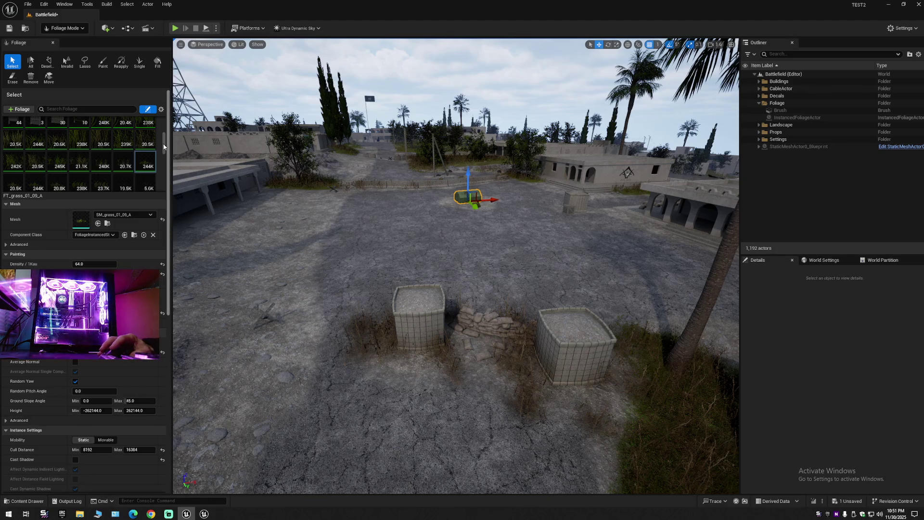
{"action": "left_click_drag", "start_coordinate": [164, 148], "coordinate": [162, 191]}
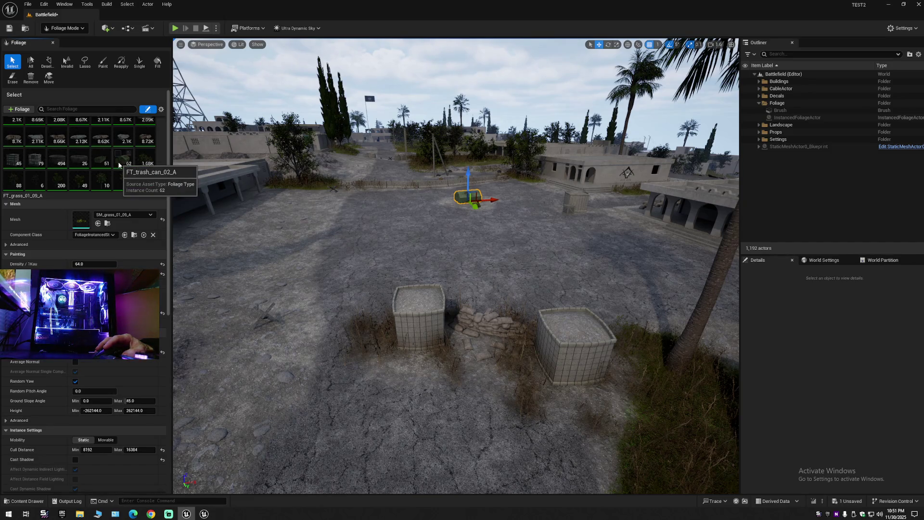
Step: Pick FT_trash_can_01_A near the dumpster and locate its asset in the Content Drawer
{"action": "left_click", "coordinate": [119, 164]}
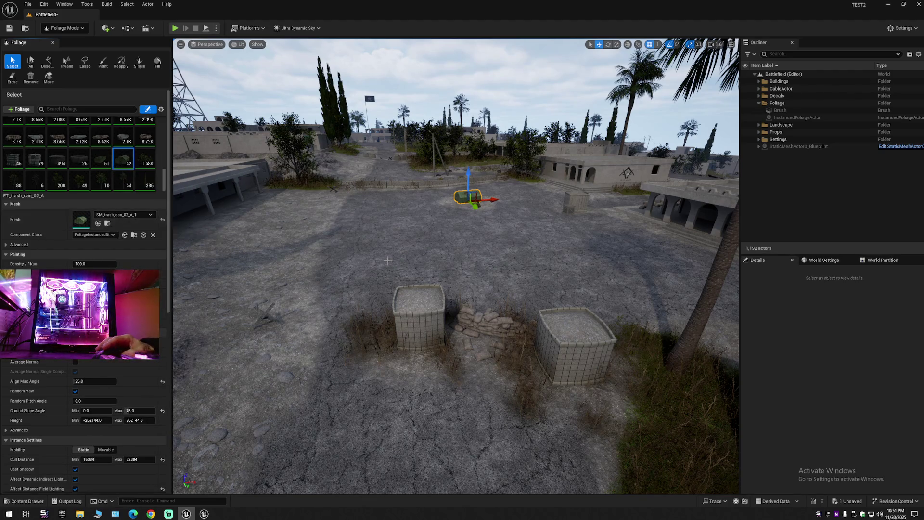
{"action": "left_click_drag", "start_coordinate": [393, 260], "coordinate": [393, 260]}
{"action": "left_click_drag", "start_coordinate": [232, 201], "coordinate": [232, 201]}
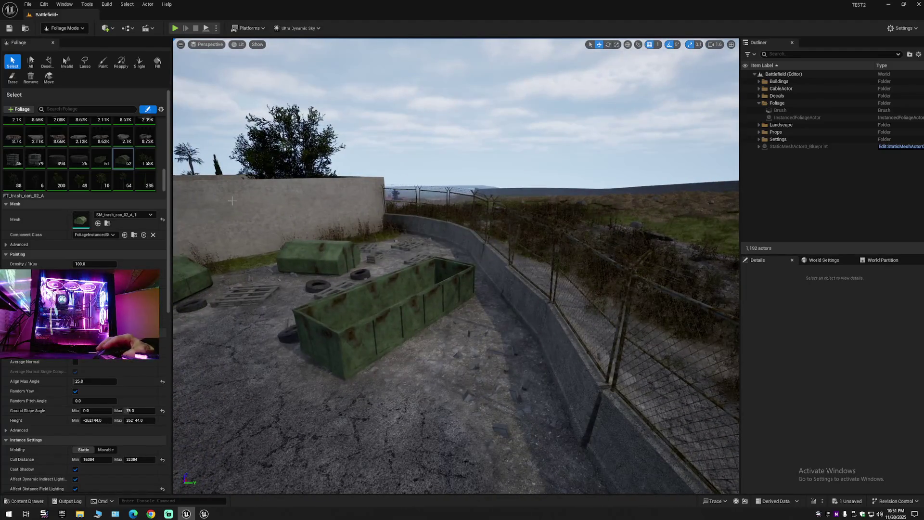
{"action": "left_click", "coordinate": [104, 162]}
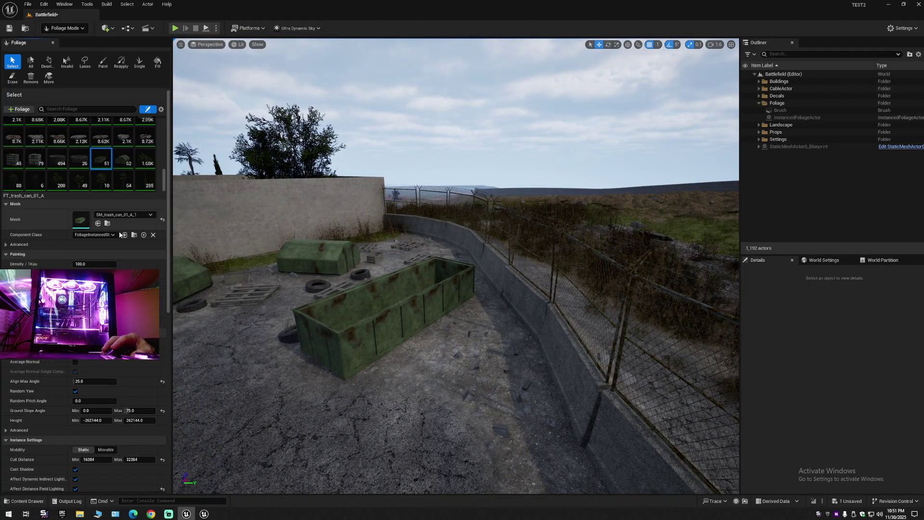
{"action": "left_click", "coordinate": [134, 235]}
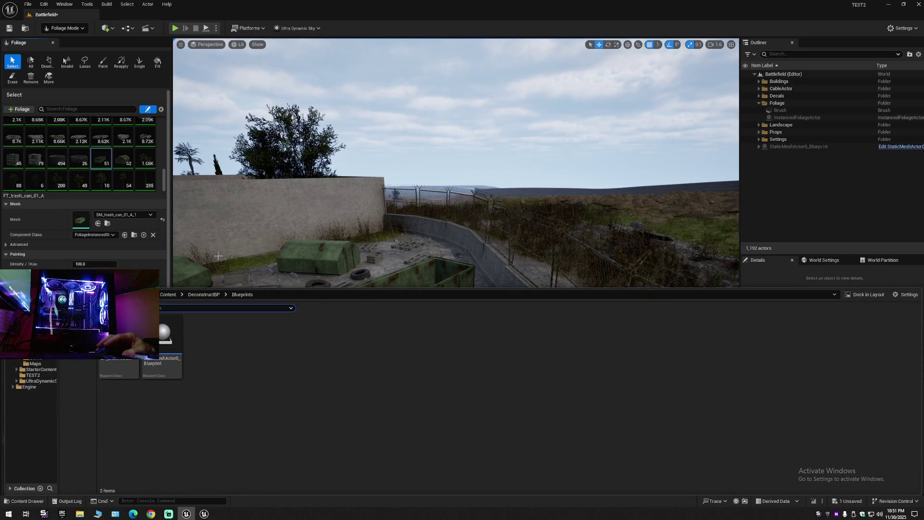
Step: Locate the foliage asset in the BATTLEFIELD content folder using Browse to Asset
{"action": "left_click", "coordinate": [135, 235]}
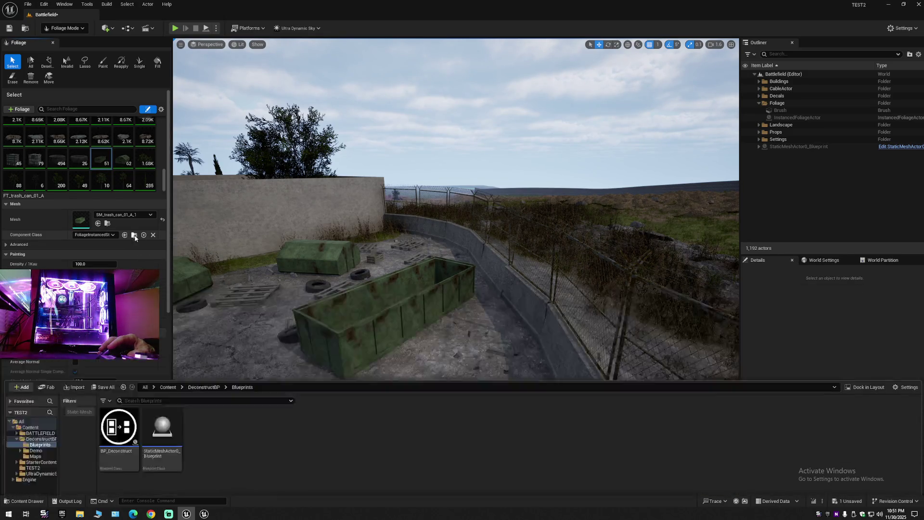
{"action": "left_click", "coordinate": [134, 235]}
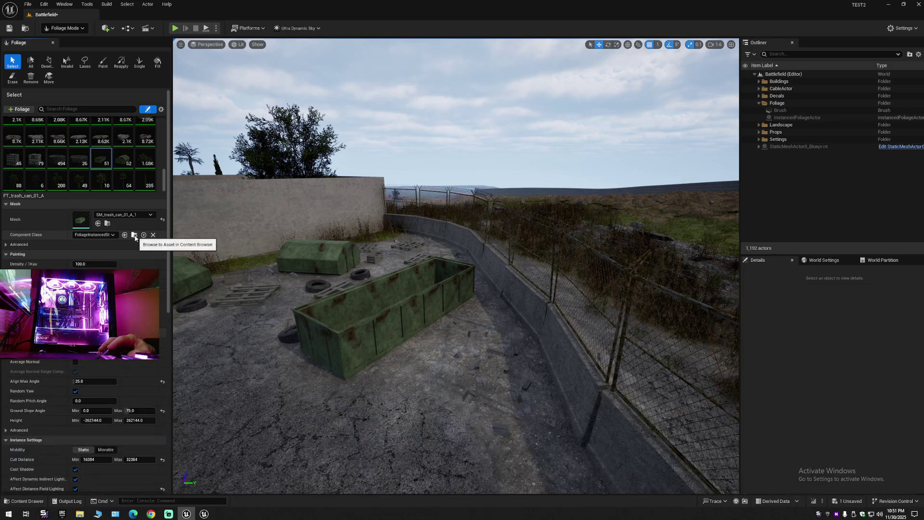
{"action": "left_click", "coordinate": [134, 234]}
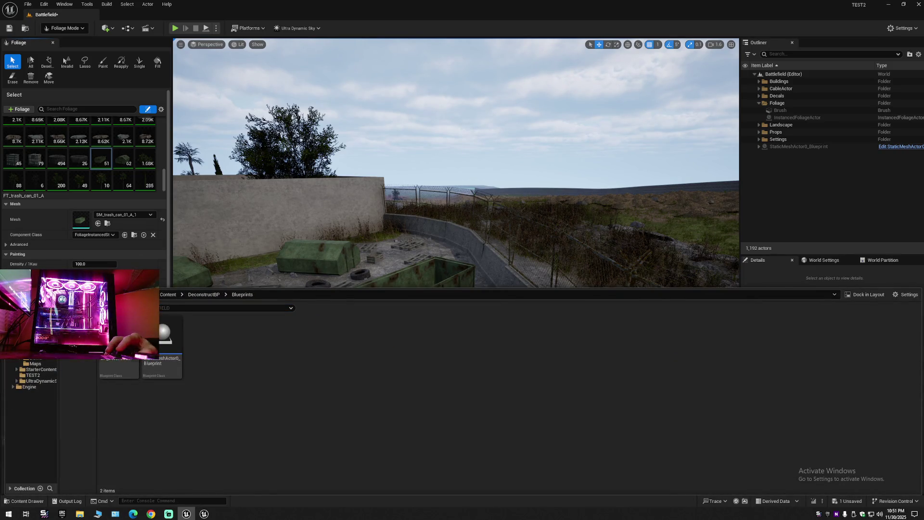
{"action": "left_click", "coordinate": [134, 235]}
{"action": "left_click", "coordinate": [134, 235]}
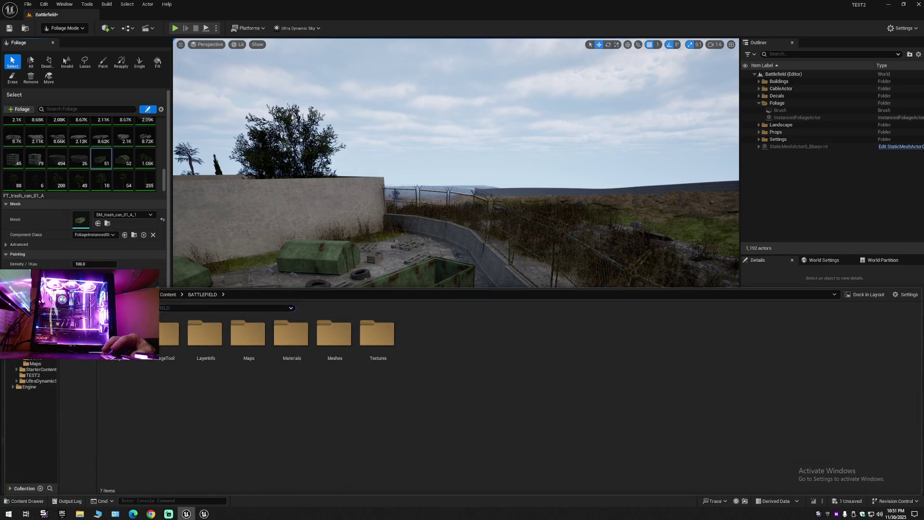
{"action": "left_click", "coordinate": [149, 308]}
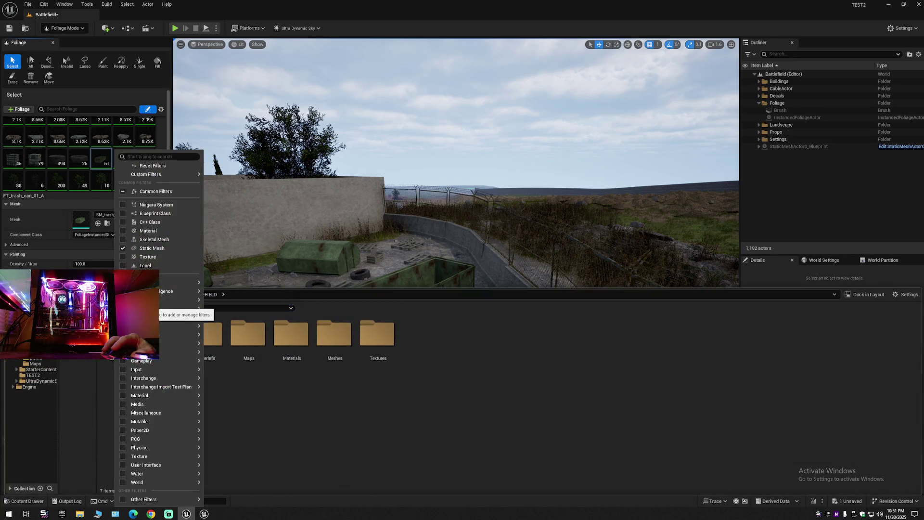
{"action": "left_click", "coordinate": [231, 405]}
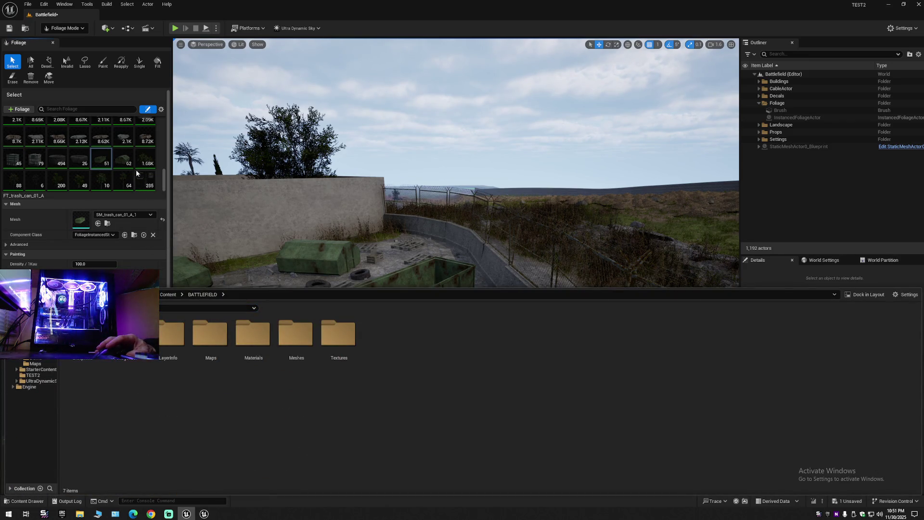
Step: Show FT_trash_can_01_A's mesh in Props > TrashCan, close the drawer, and expand Advanced mesh options
{"action": "left_click", "coordinate": [124, 160]}
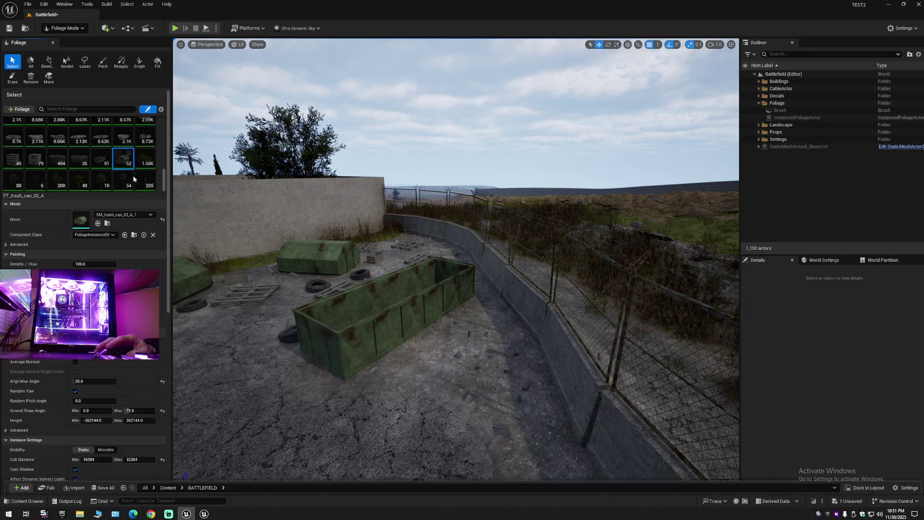
{"action": "left_click", "coordinate": [118, 153]}
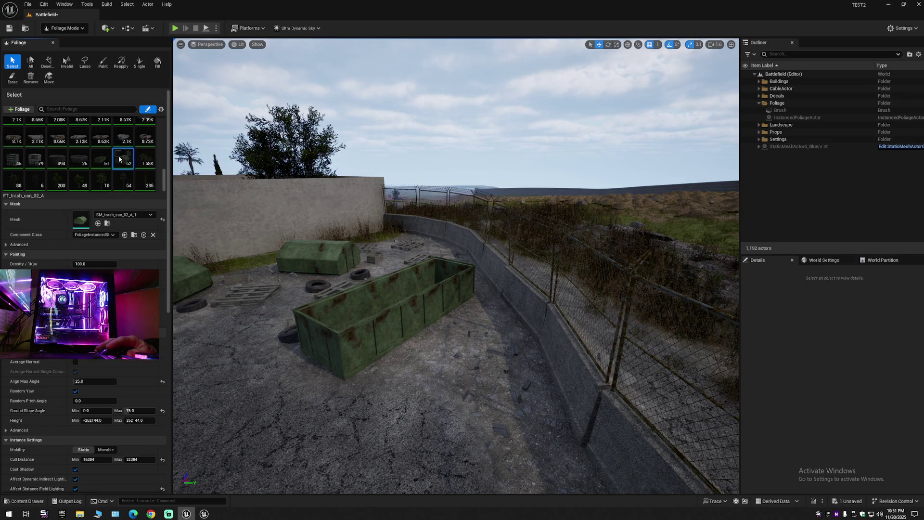
{"action": "left_click", "coordinate": [134, 235]}
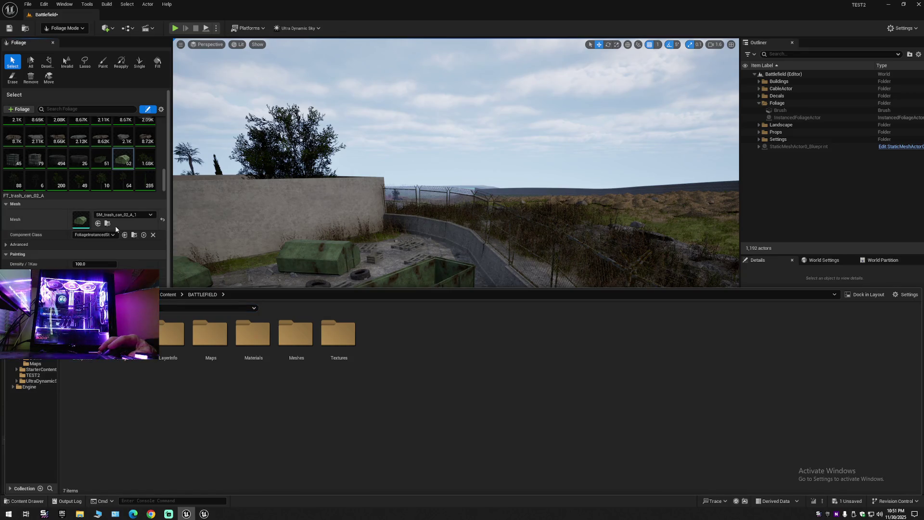
{"action": "left_click", "coordinate": [101, 158]}
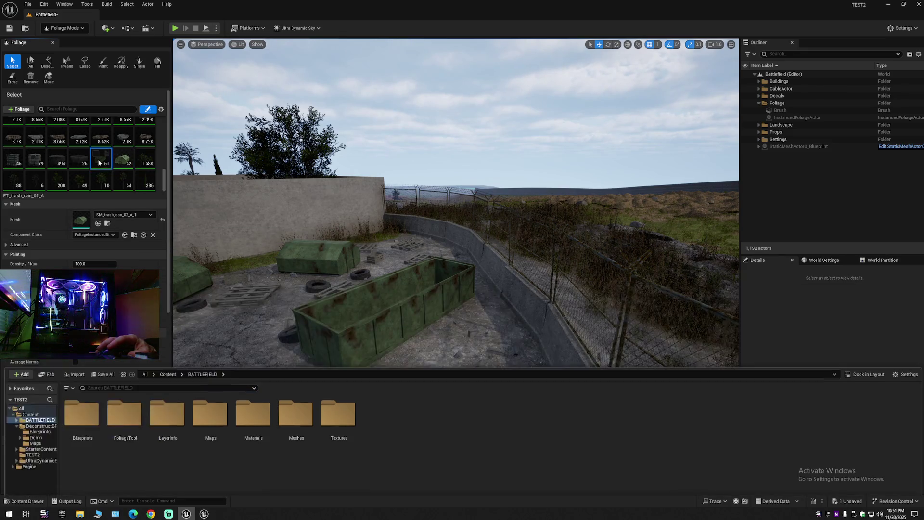
{"action": "left_click", "coordinate": [108, 223]}
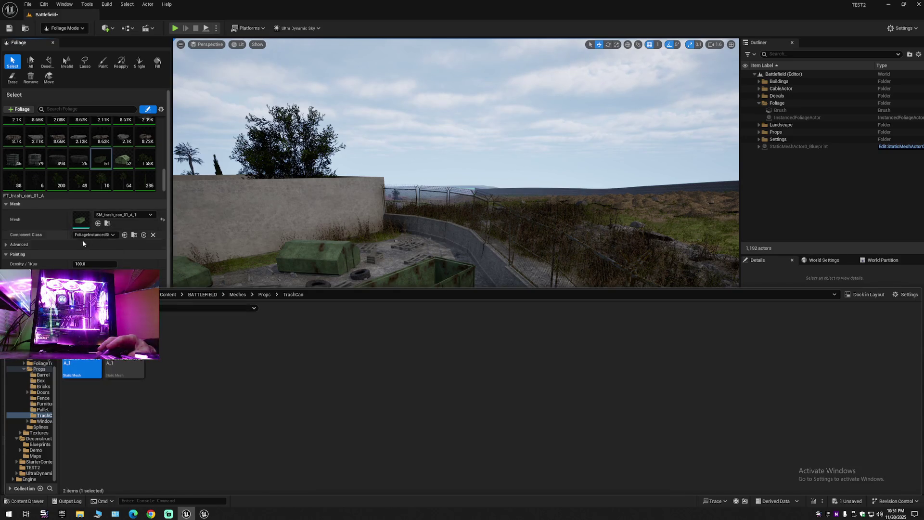
{"action": "left_click", "coordinate": [45, 233]}
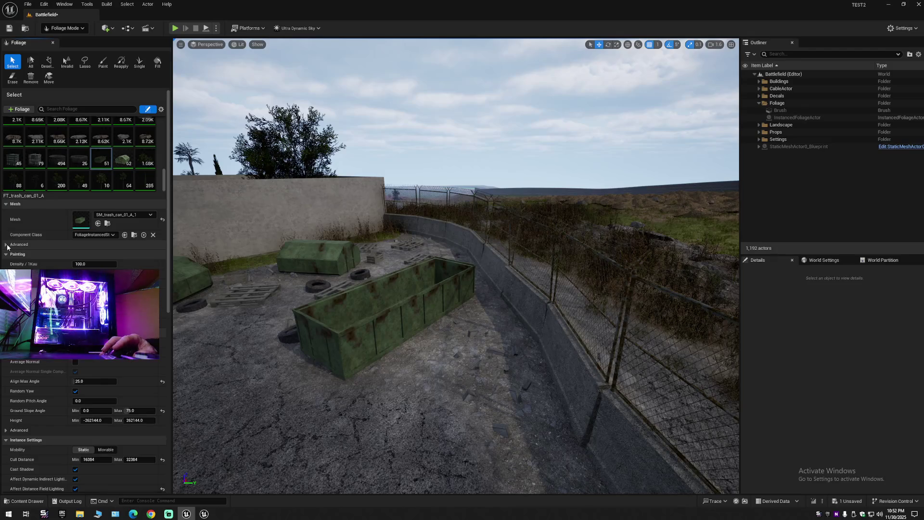
{"action": "left_click", "coordinate": [37, 244]}
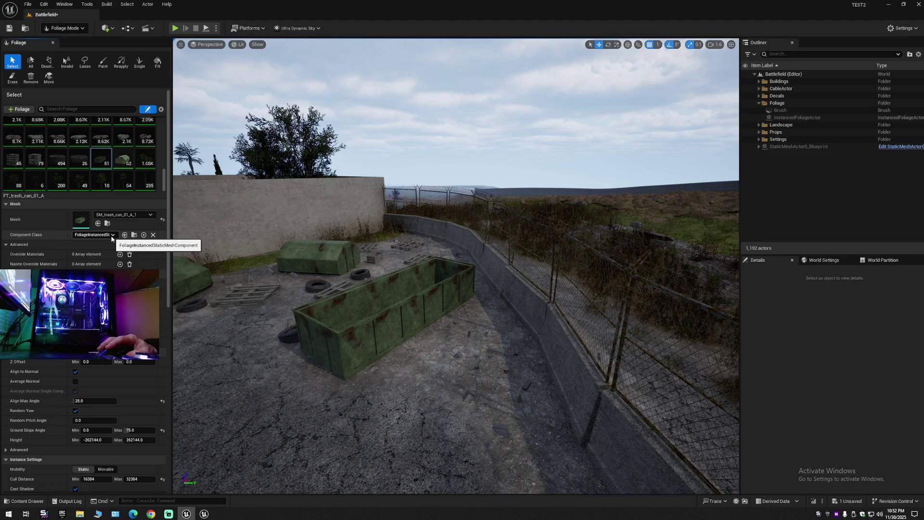
Step: Set FT_trash_can_01_A's Component Class to None, then select the dumpster and switch to Selection Mode
{"action": "left_click", "coordinate": [112, 235]}
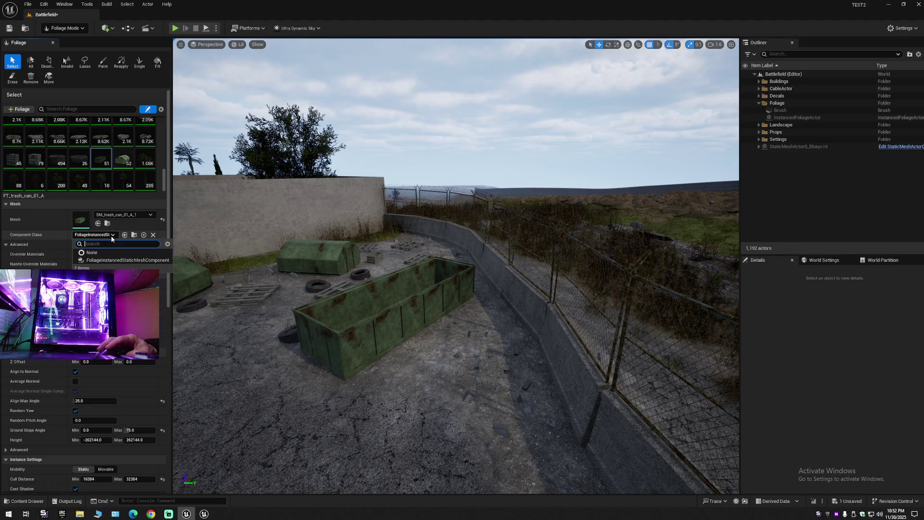
{"action": "left_click", "coordinate": [91, 252]}
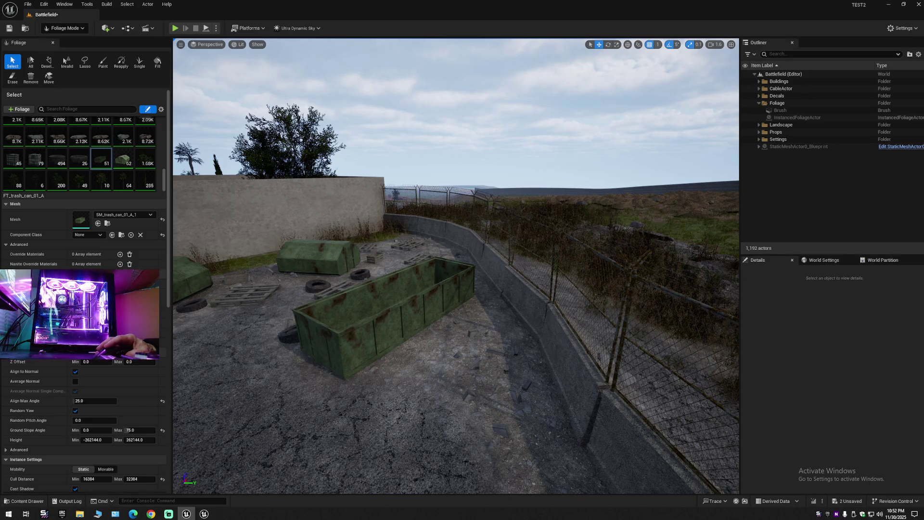
{"action": "left_click", "coordinate": [361, 326]}
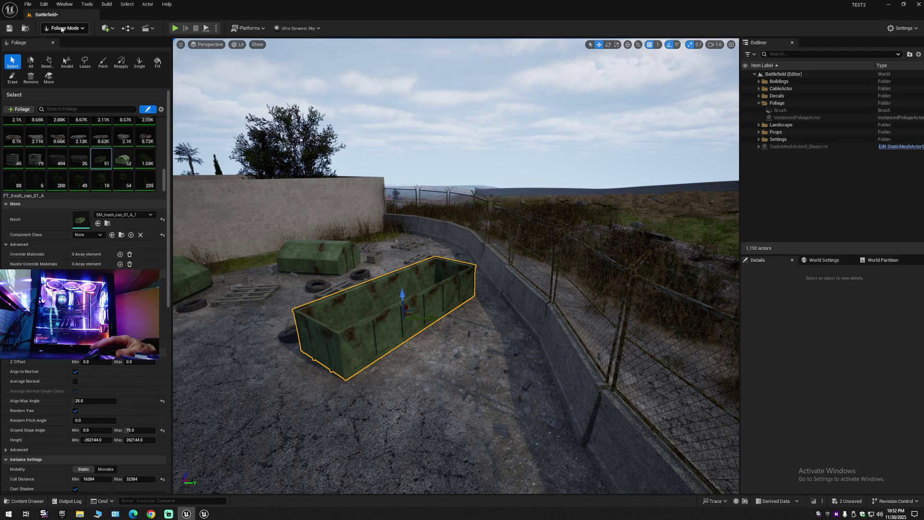
{"action": "left_click", "coordinate": [64, 28]}
{"action": "left_click", "coordinate": [64, 41]}
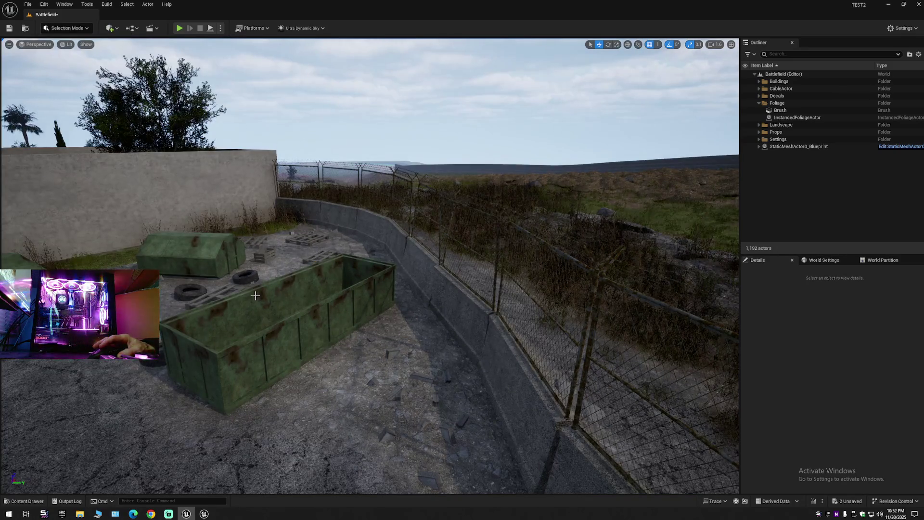
Step: Select the dumpster's foliage actor, return to Foliage Mode, and pick the FT_trash_can_01_A tile
{"action": "left_click", "coordinate": [281, 317]}
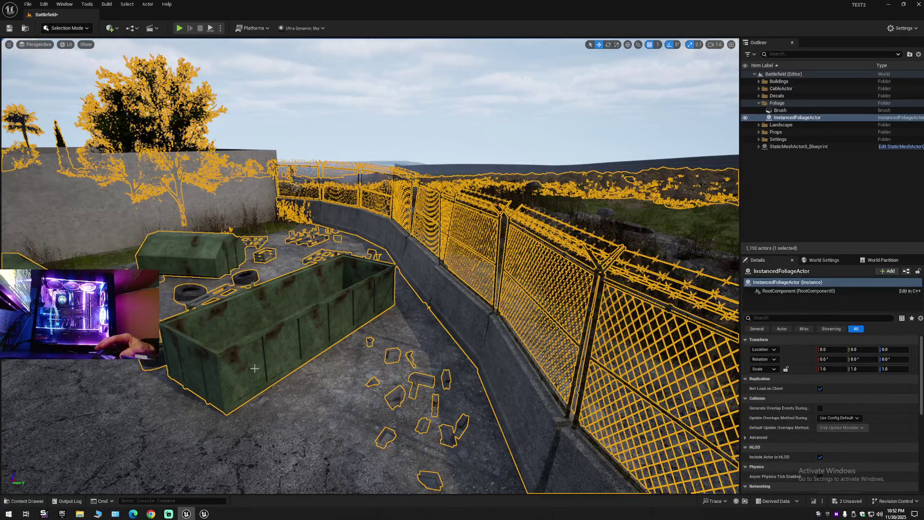
{"action": "left_click", "coordinate": [25, 501]}
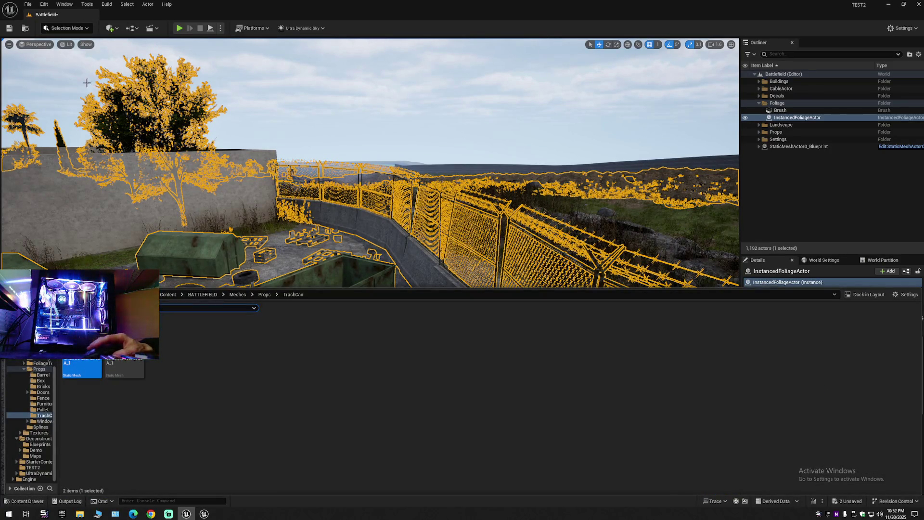
{"action": "left_click", "coordinate": [67, 28]}
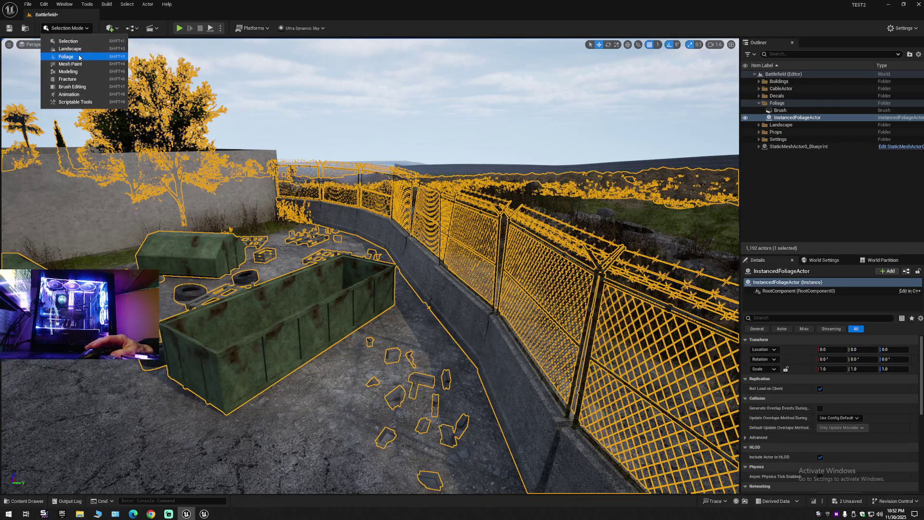
{"action": "left_click", "coordinate": [67, 42]}
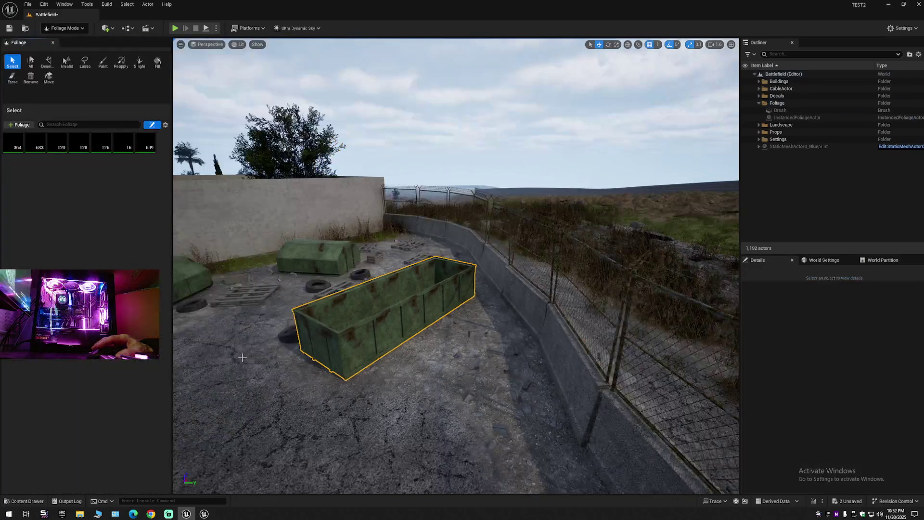
{"action": "key", "text": "shift+3"}
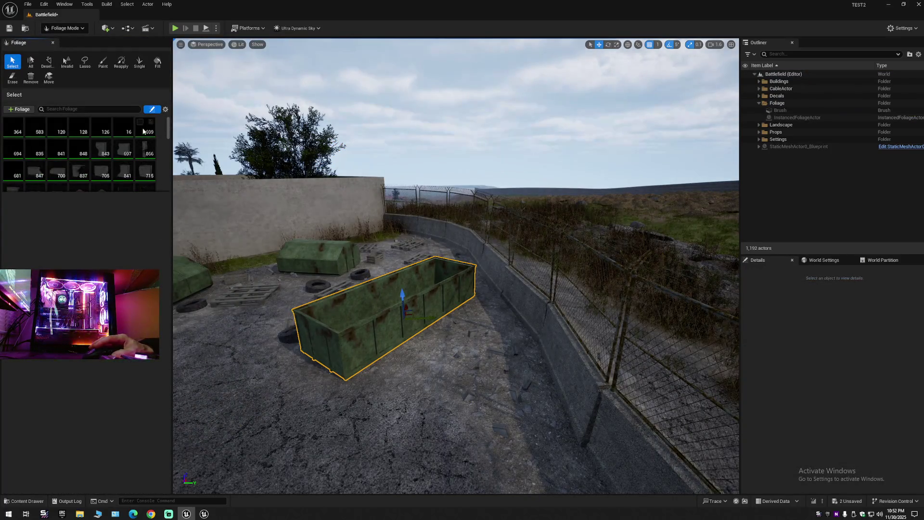
{"action": "scroll", "coordinate": [169, 174], "scroll_direction": "down", "scroll_amount": 3}
{"action": "scroll", "coordinate": [168, 174], "scroll_direction": "down", "scroll_amount": 3}
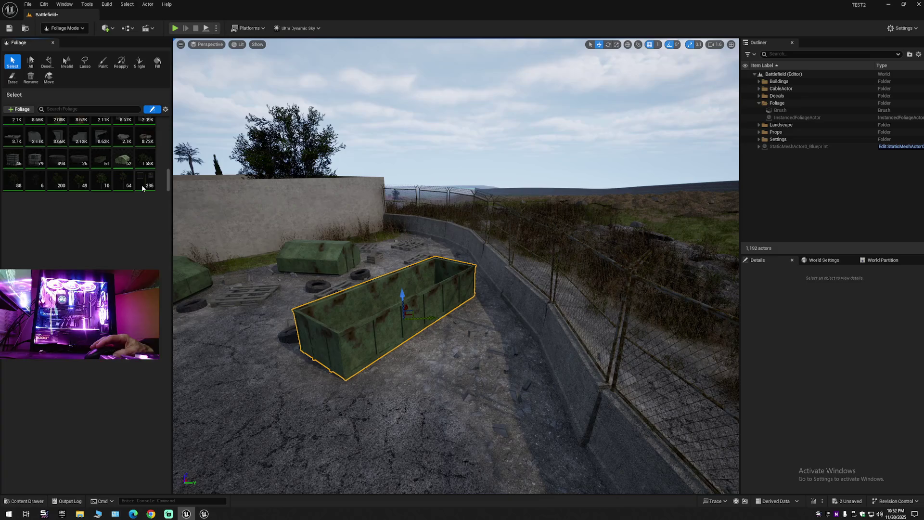
{"action": "left_click", "coordinate": [102, 160]}
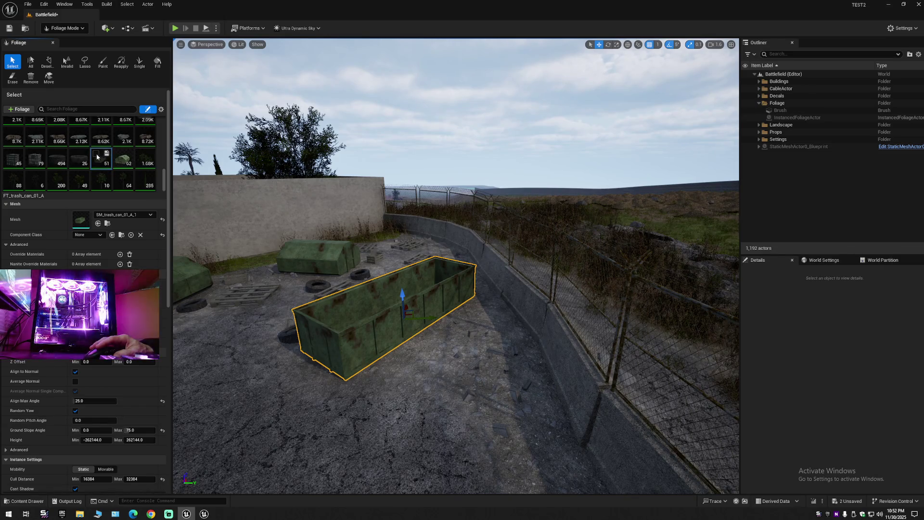
Step: Set Component Class to FoliageInstancedStaticMeshComponent, undo a mesh reset, and lift the dumpster slightly
{"action": "left_click", "coordinate": [95, 236]}
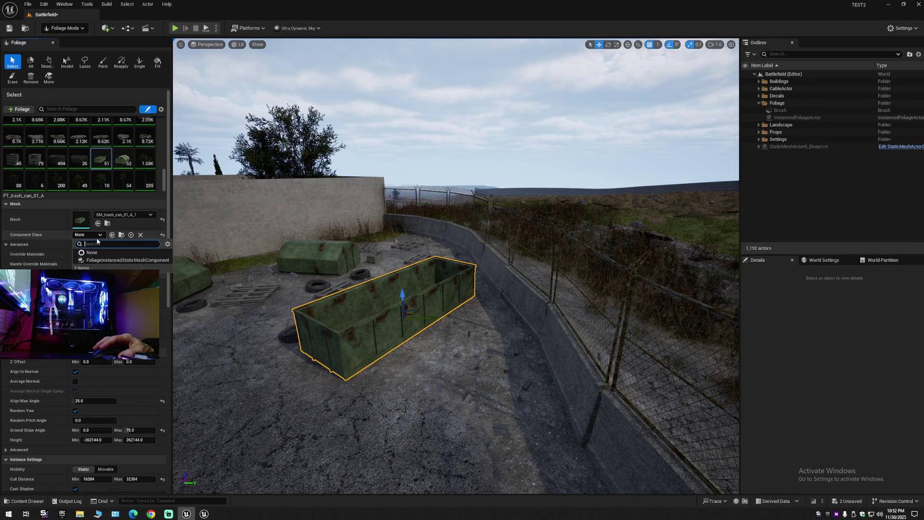
{"action": "left_click", "coordinate": [96, 260]}
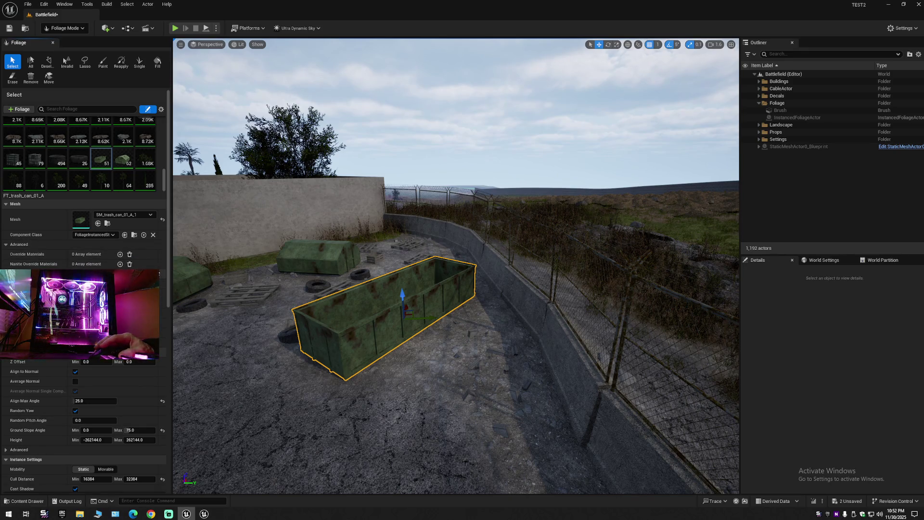
{"action": "left_click", "coordinate": [163, 220]}
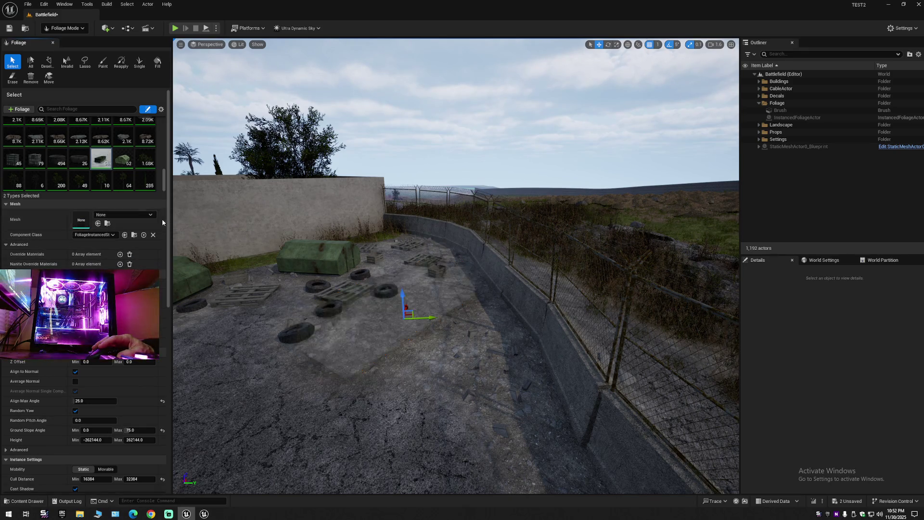
{"action": "scroll", "coordinate": [249, 279], "scroll_direction": "down", "scroll_amount": 5}
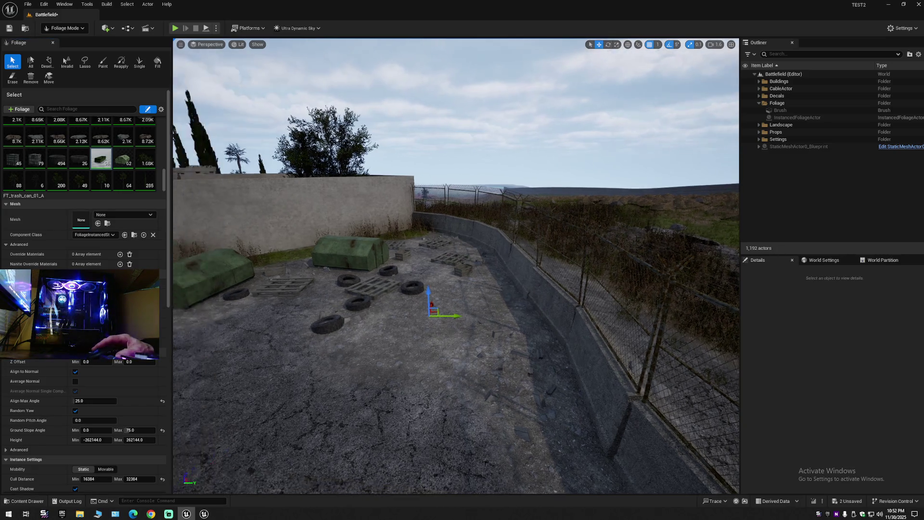
{"action": "key", "text": "ctrl+z"}
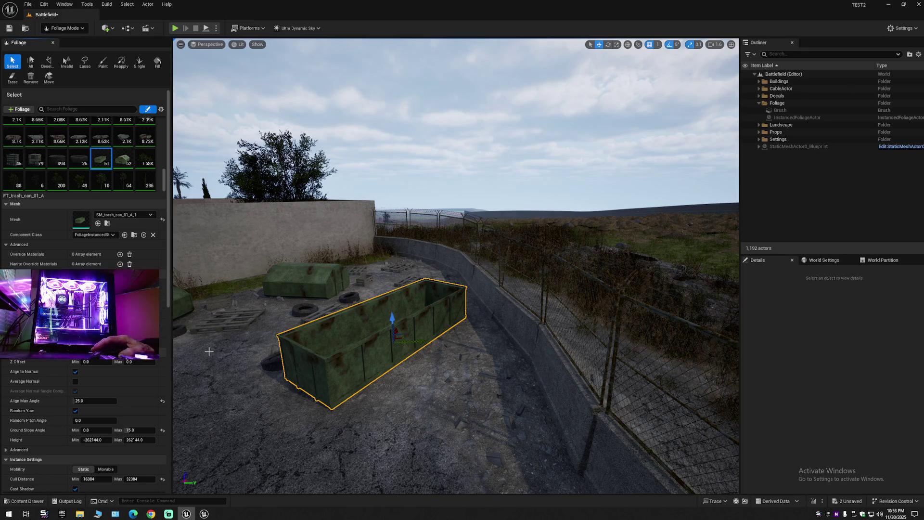
{"action": "scroll", "coordinate": [208, 352], "scroll_direction": "down", "scroll_amount": 2}
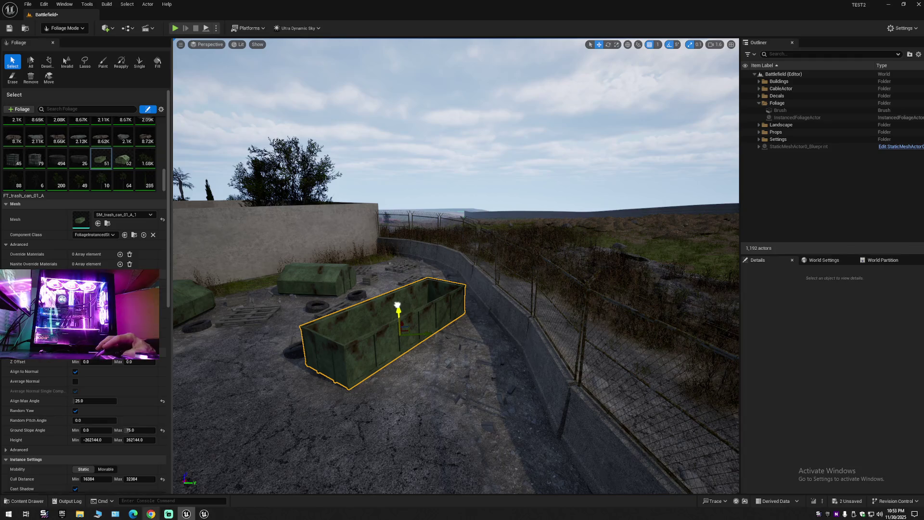
{"action": "left_click_drag", "start_coordinate": [397, 306], "coordinate": [397, 304]}
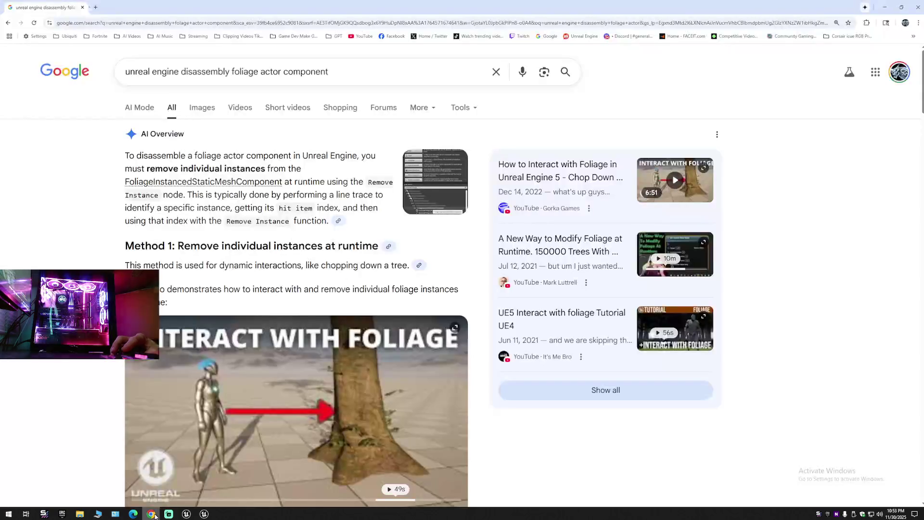
Step: Switch to Chrome and read through the Google results and AI Overview on disassembling foliage components
{"action": "left_click", "coordinate": [151, 514]}
{"action": "scroll", "coordinate": [308, 361], "scroll_direction": "down", "scroll_amount": 5}
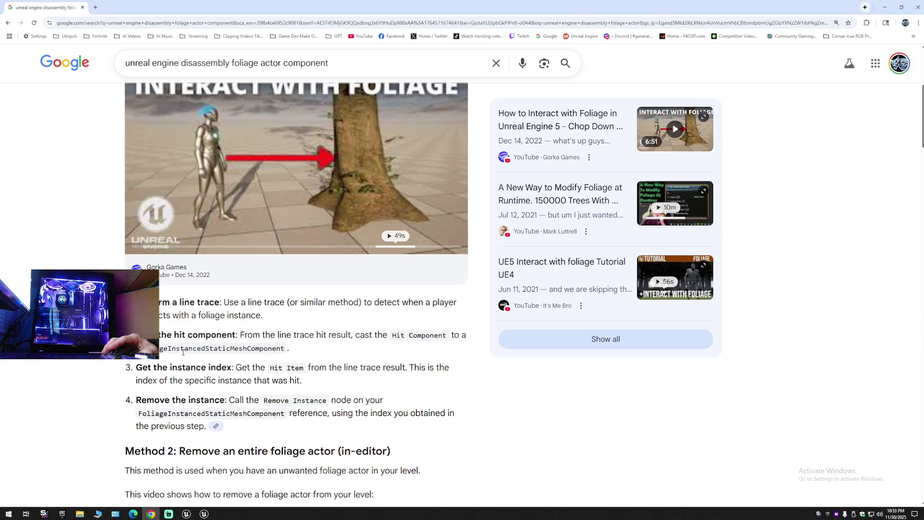
{"action": "scroll", "coordinate": [266, 347], "scroll_direction": "down", "scroll_amount": 3}
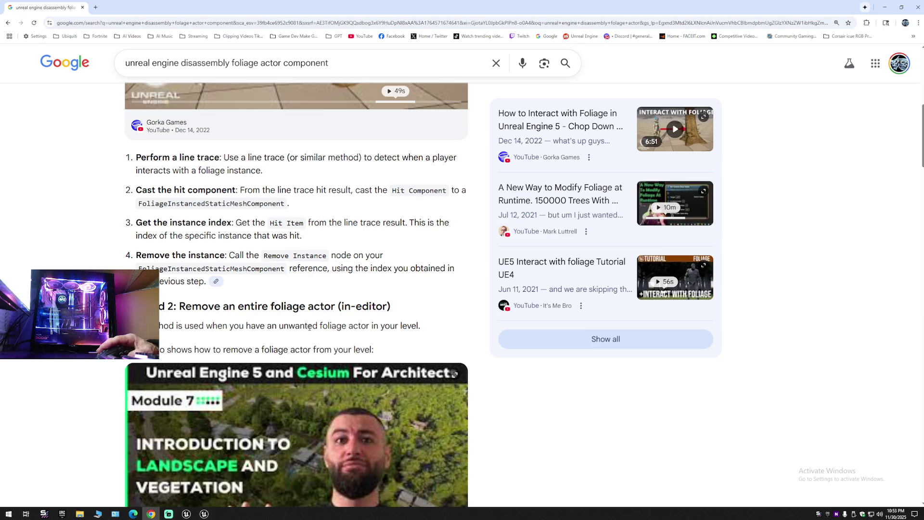
{"action": "scroll", "coordinate": [310, 327], "scroll_direction": "down", "scroll_amount": 1}
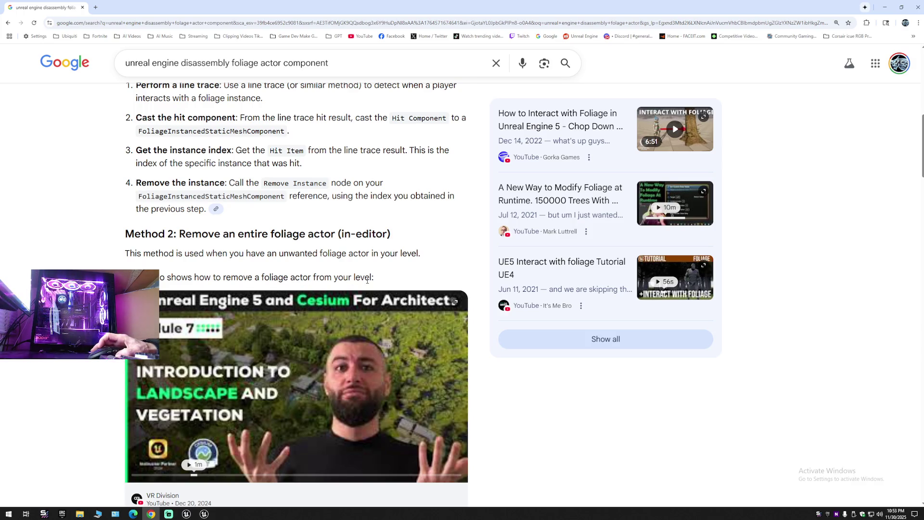
{"action": "scroll", "coordinate": [367, 279], "scroll_direction": "up", "scroll_amount": 10}
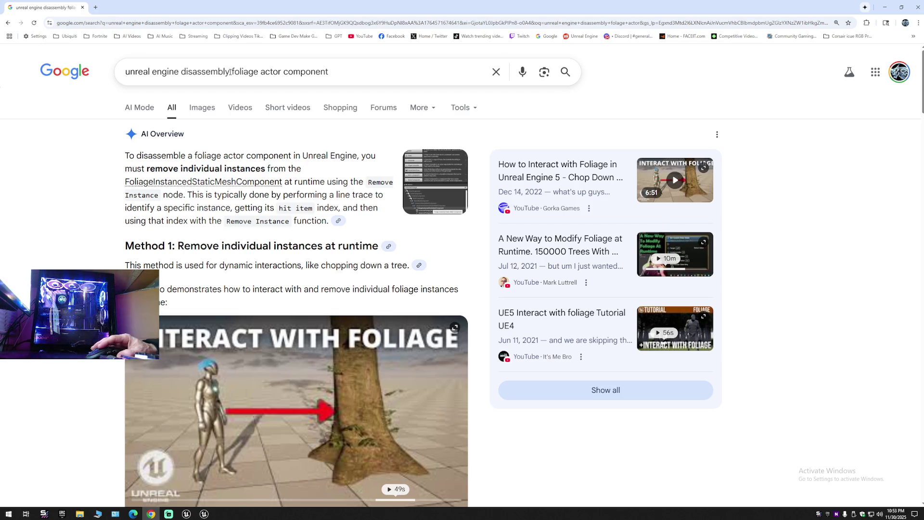
Step: Search for 'unreal engine disassembly foliage actor but keep props in the world'
{"action": "left_click", "coordinate": [345, 72]}
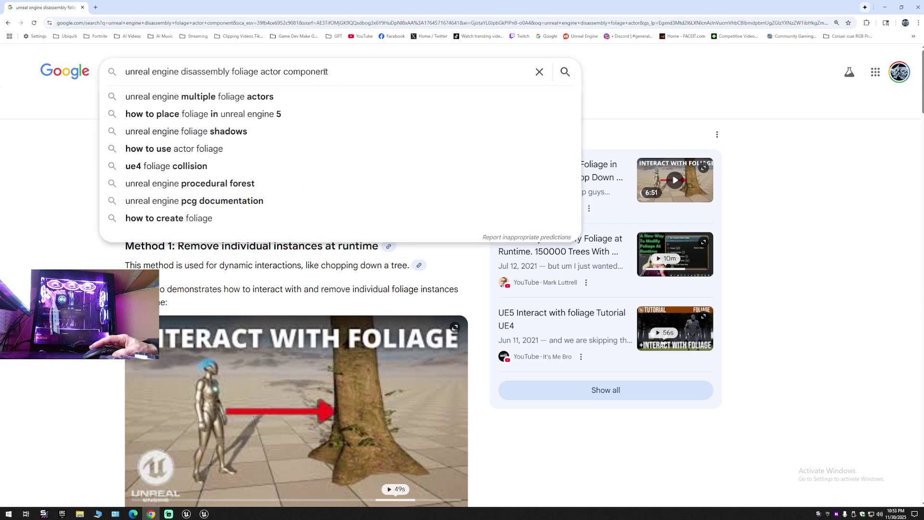
{"action": "left_click_drag", "start_coordinate": [287, 73], "coordinate": [379, 76]}
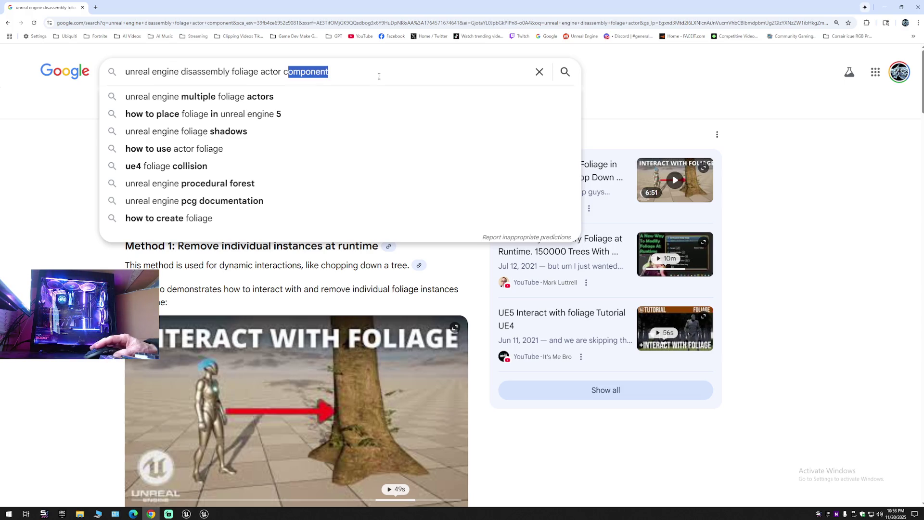
{"action": "key", "text": "BackSpace"}
{"action": "key", "text": "BackSpace"}
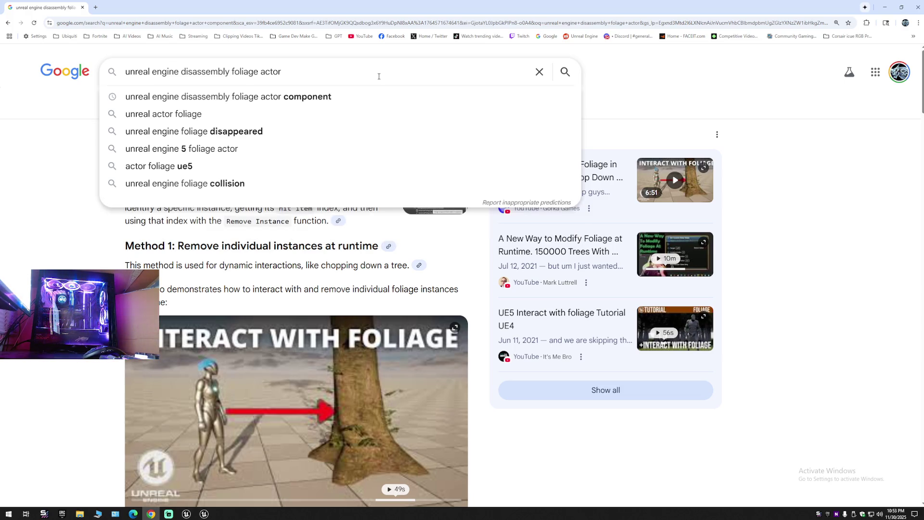
{"action": "type", "text": " b"}
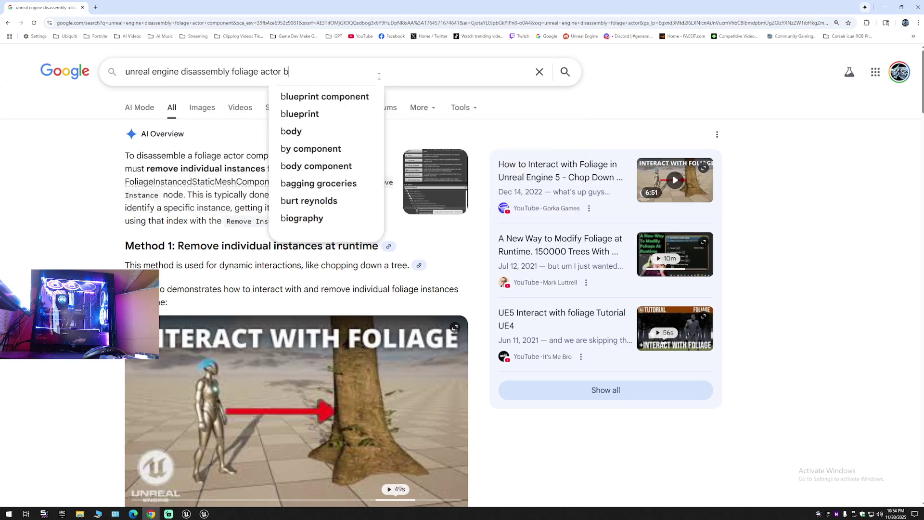
{"action": "type", "text": "ut ke"}
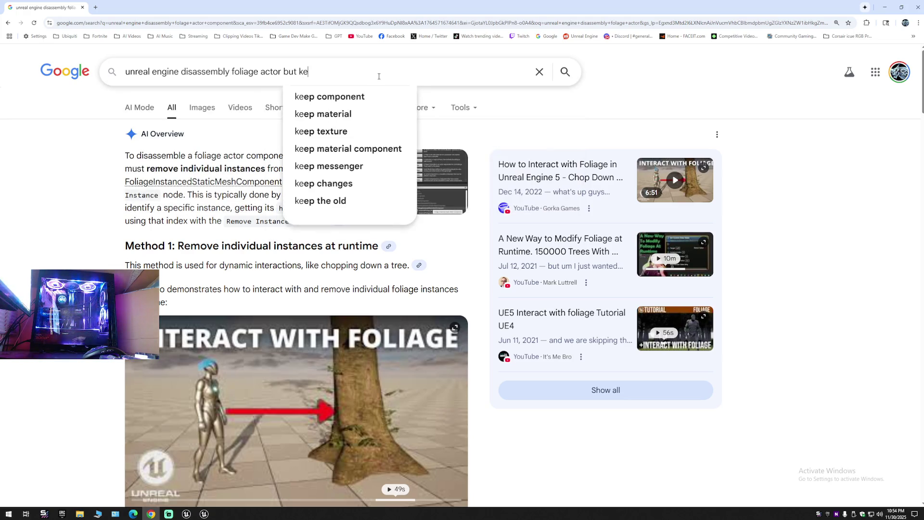
{"action": "type", "text": "ep props "}
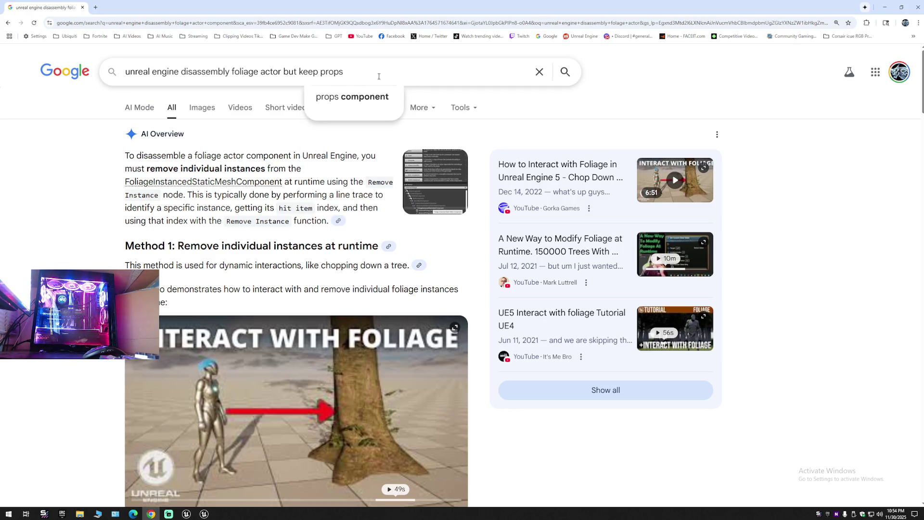
{"action": "type", "text": "in"}
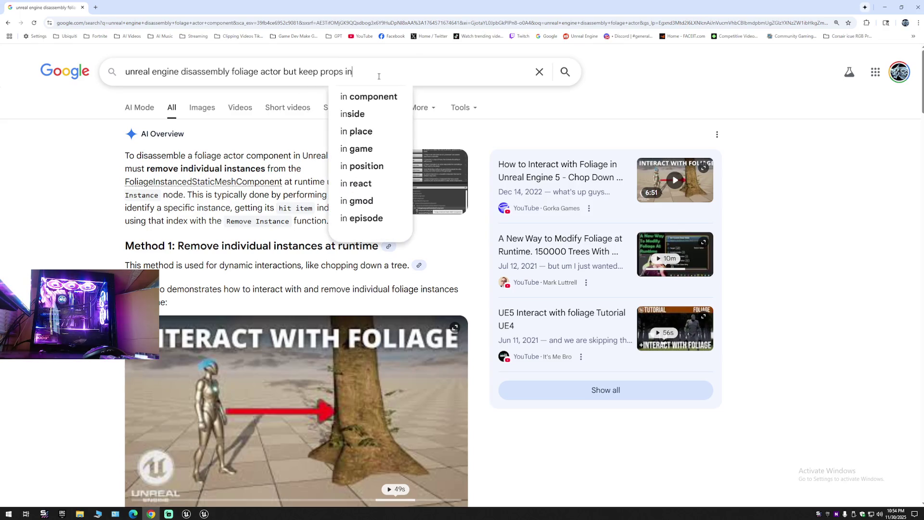
{"action": "type", "text": " the wo"}
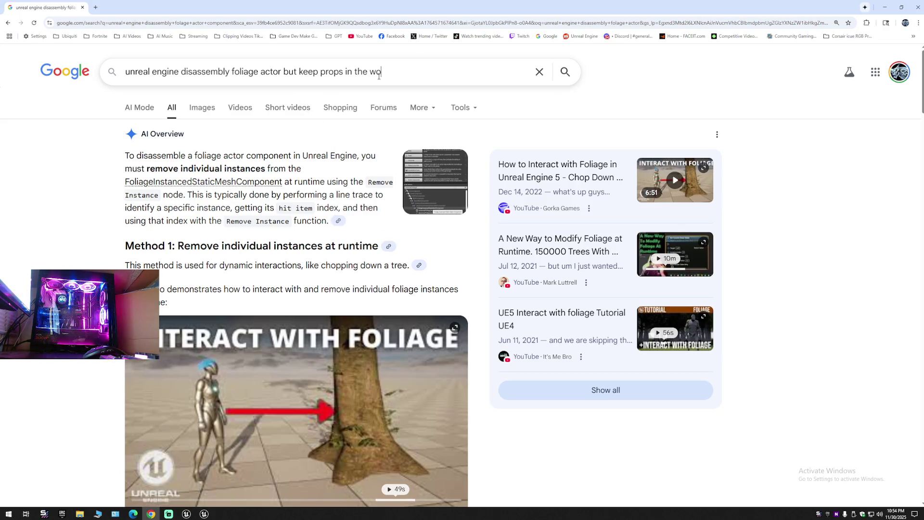
{"action": "type", "text": "rld"}
{"action": "key", "text": "Return"}
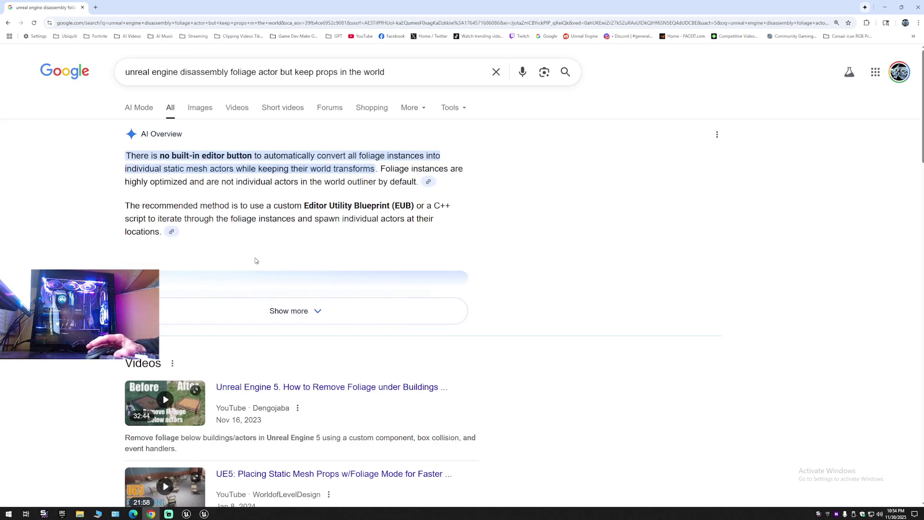
Step: Expand the AI Overview, then return to Unreal in Selection Mode with the Content Drawer at TrashCan
{"action": "left_click", "coordinate": [253, 279]}
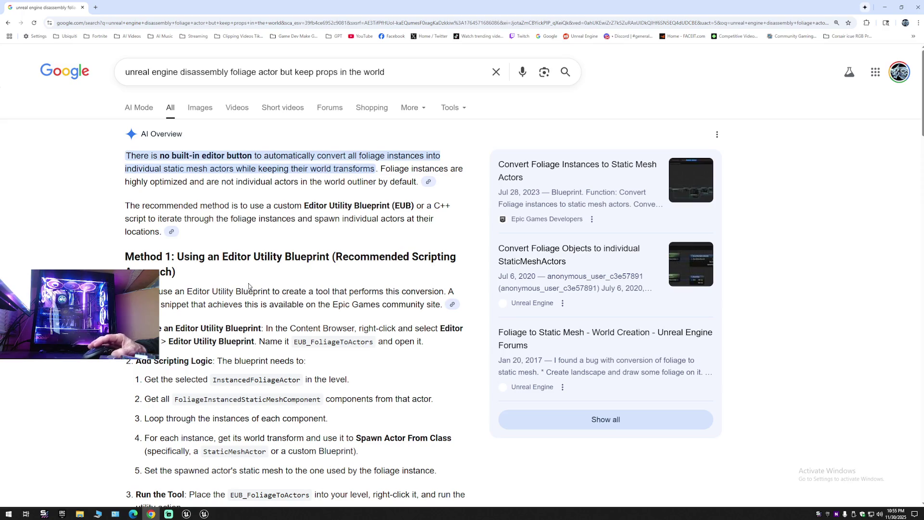
{"action": "left_click", "coordinate": [186, 513]}
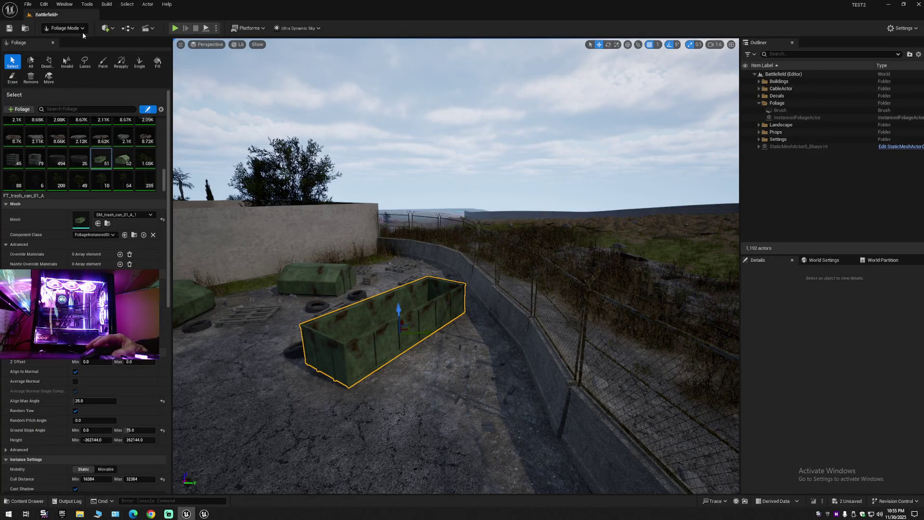
{"action": "left_click", "coordinate": [65, 28]}
{"action": "left_click", "coordinate": [68, 40]}
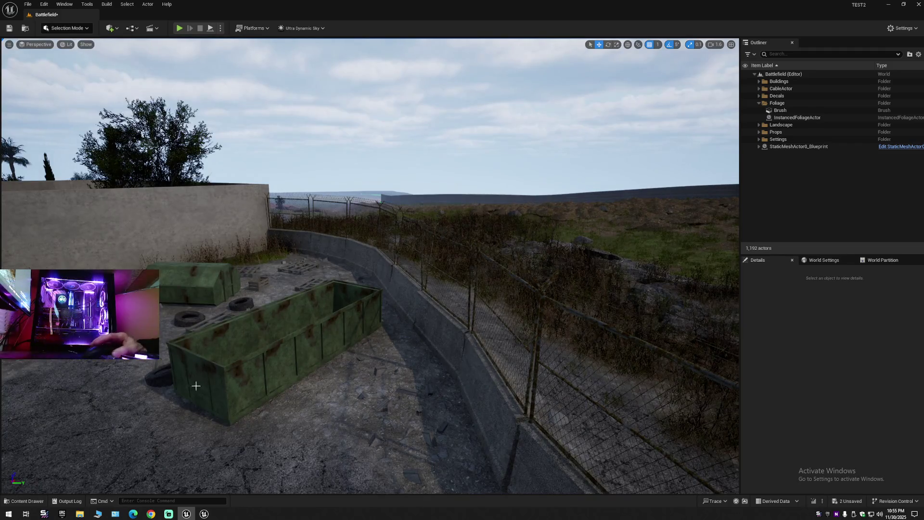
{"action": "left_click", "coordinate": [24, 501]}
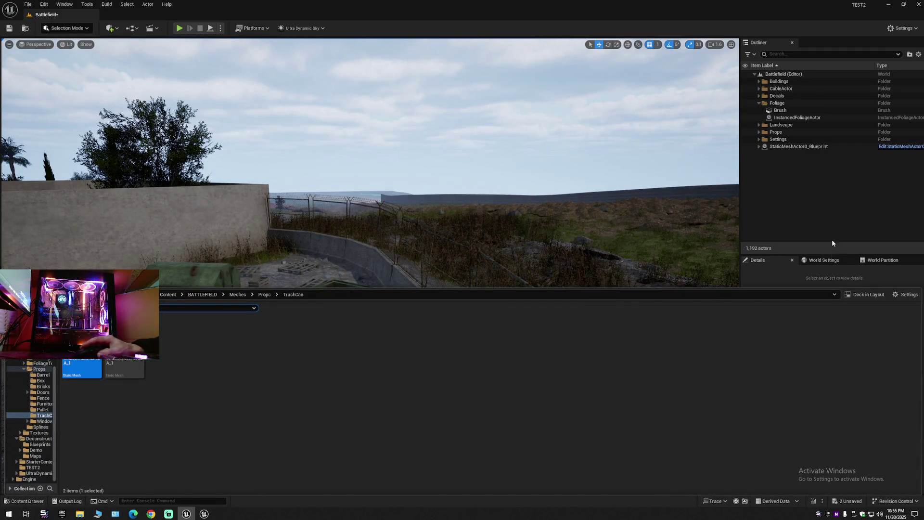
Step: Close the Content Drawer and select BP_Deconstruct inside the Outliner's Settings folder
{"action": "left_click", "coordinate": [768, 141]}
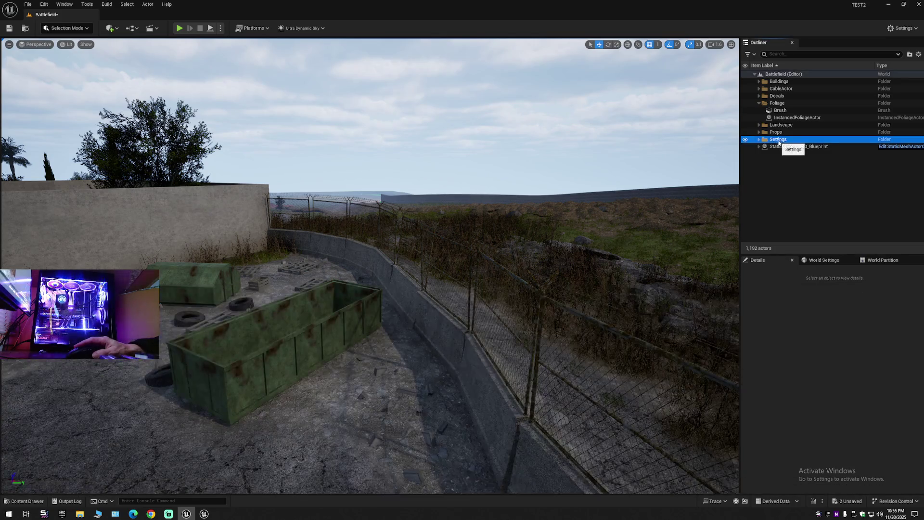
{"action": "left_click", "coordinate": [760, 139]}
{"action": "left_click", "coordinate": [788, 154]}
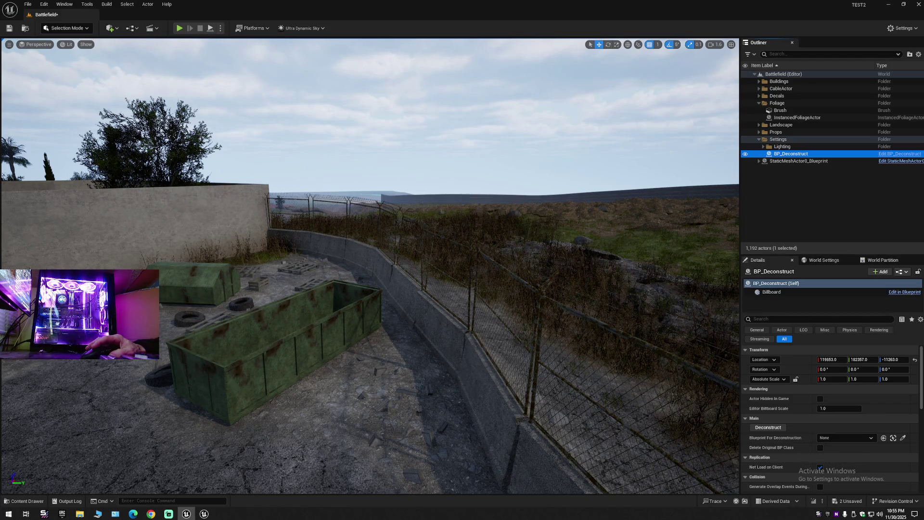
Step: Use the eyedropper to set BP_Deconstruct's Blueprint For Deconstruction to LSP_IDL_x0_y0
{"action": "left_click", "coordinate": [238, 387]}
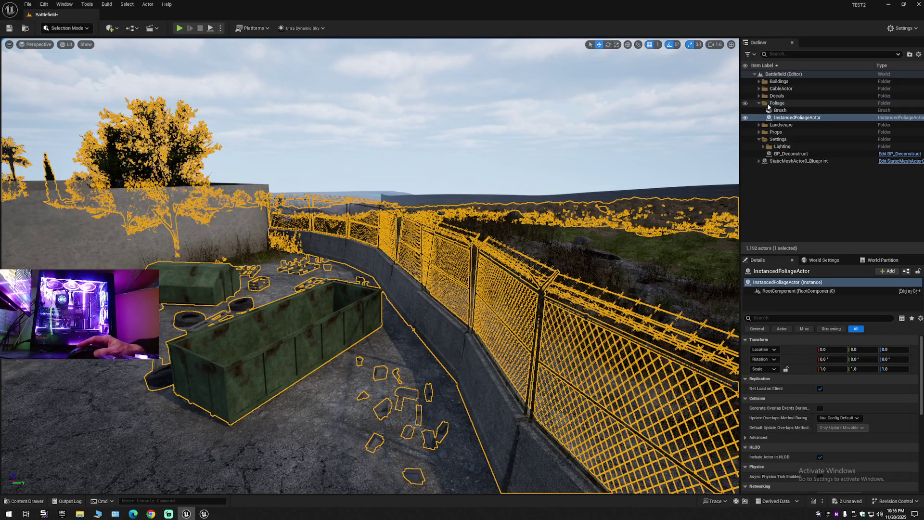
{"action": "left_click", "coordinate": [791, 154]}
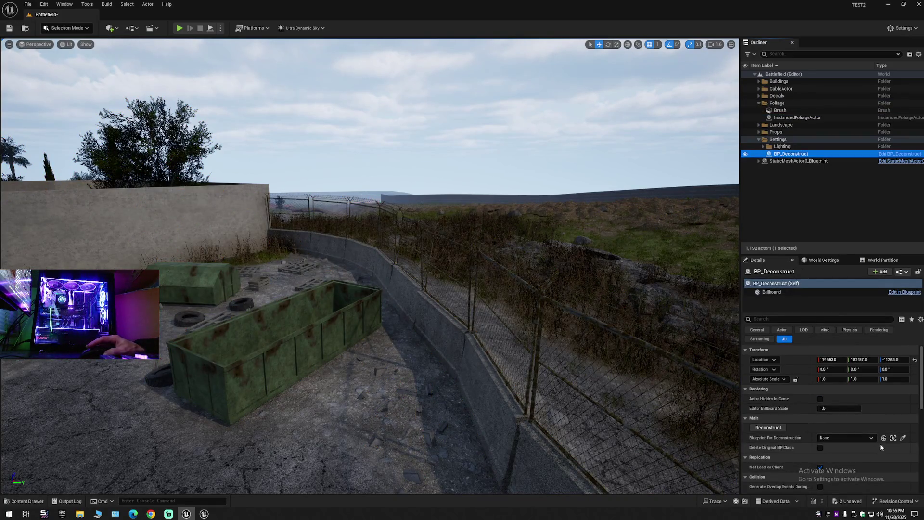
{"action": "left_click", "coordinate": [904, 438]}
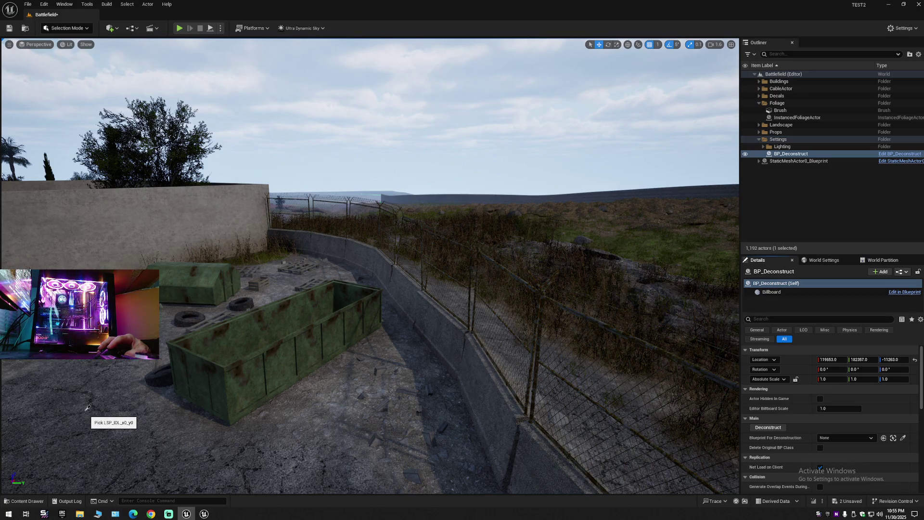
{"action": "left_click", "coordinate": [86, 410]}
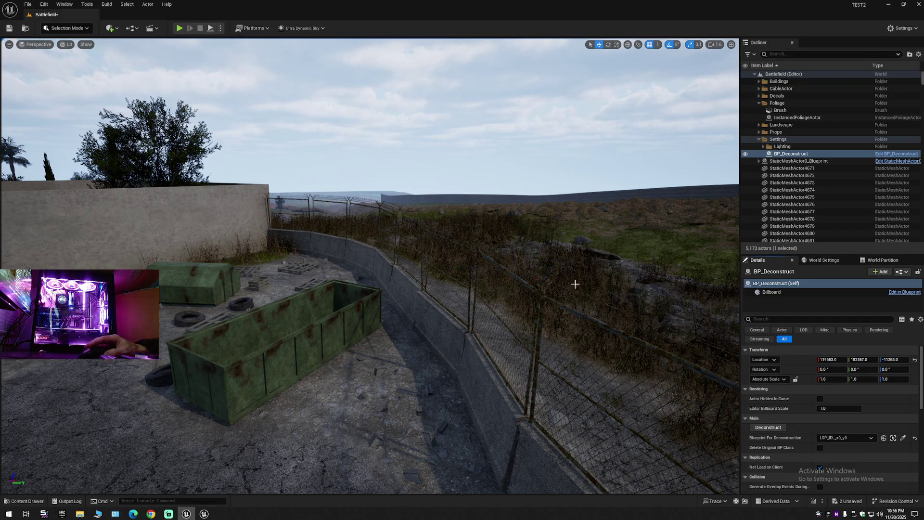
{"action": "key", "text": "f"}
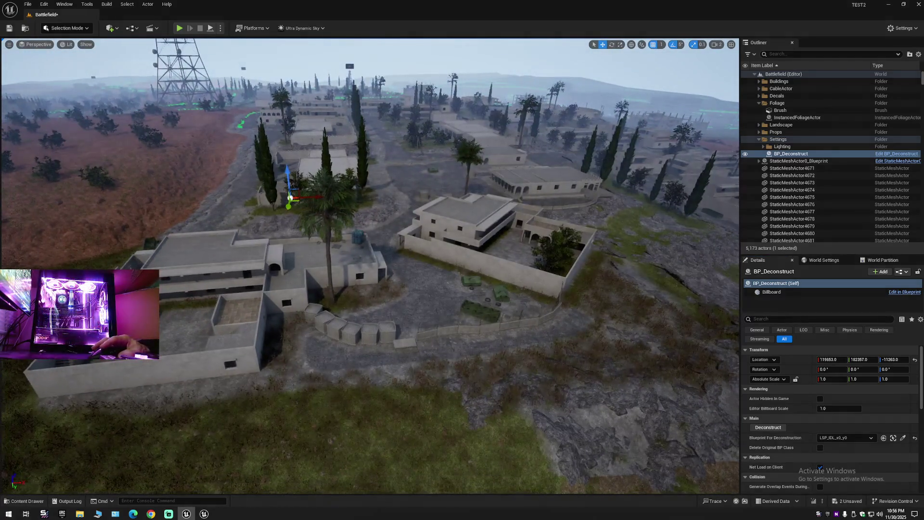
{"action": "left_click", "coordinate": [442, 373]}
{"action": "left_click_drag", "start_coordinate": [351, 211], "coordinate": [350, 212]}
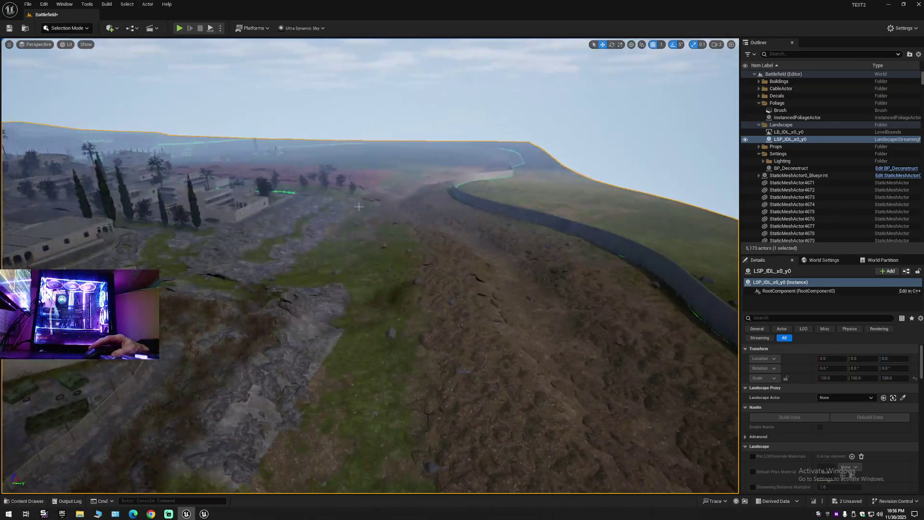
{"action": "left_click", "coordinate": [745, 140]}
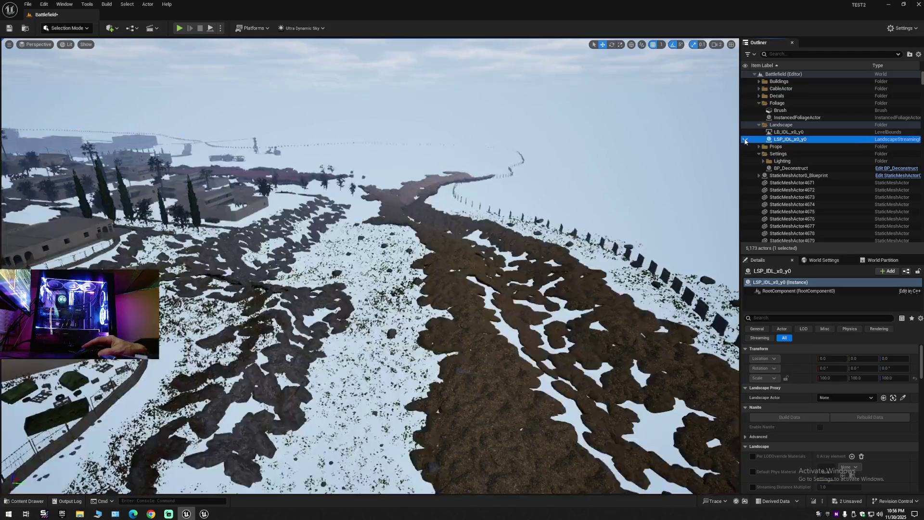
{"action": "left_click_drag", "start_coordinate": [351, 212], "coordinate": [342, 210]}
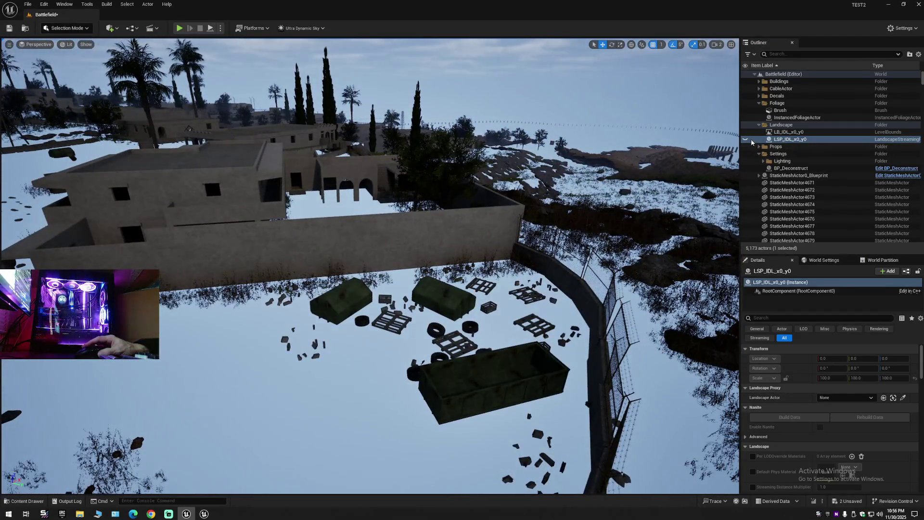
{"action": "left_click", "coordinate": [746, 139]}
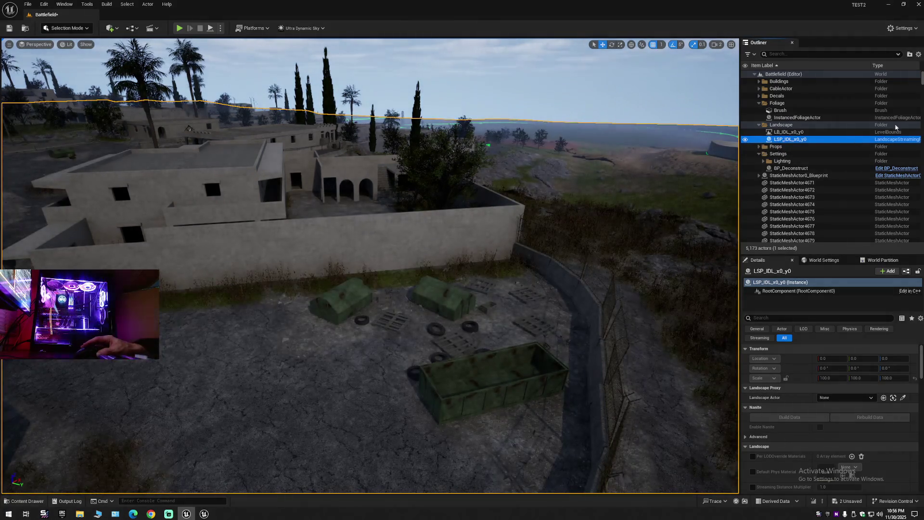
{"action": "mouse_move", "coordinate": [922, 78]}
{"action": "left_mouse_down"}
{"action": "mouse_move", "coordinate": [920, 143]}
{"action": "mouse_move", "coordinate": [910, 94]}
{"action": "mouse_move", "coordinate": [887, 75]}
{"action": "left_mouse_up"}
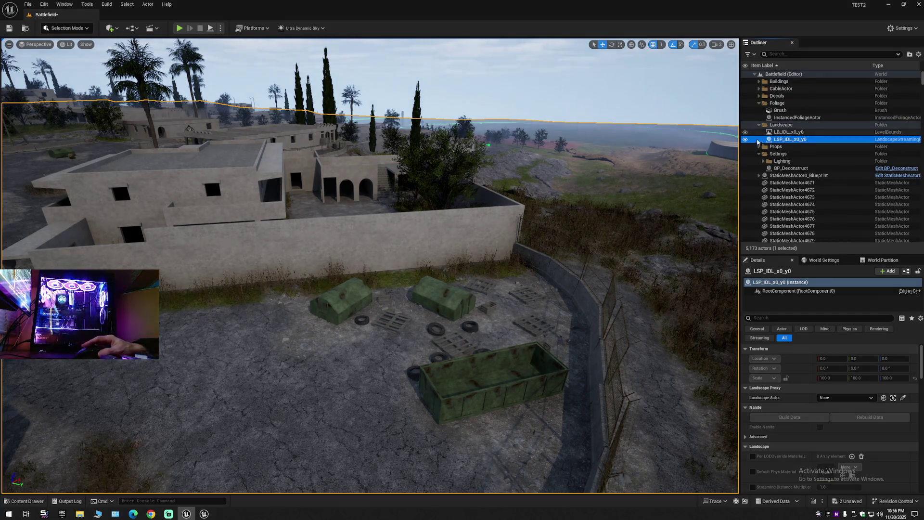
{"action": "mouse_move", "coordinate": [504, 273]}
{"action": "left_mouse_down"}
{"action": "mouse_move", "coordinate": [504, 231]}
{"action": "mouse_move", "coordinate": [501, 289]}
{"action": "mouse_move", "coordinate": [472, 293]}
{"action": "left_mouse_up"}
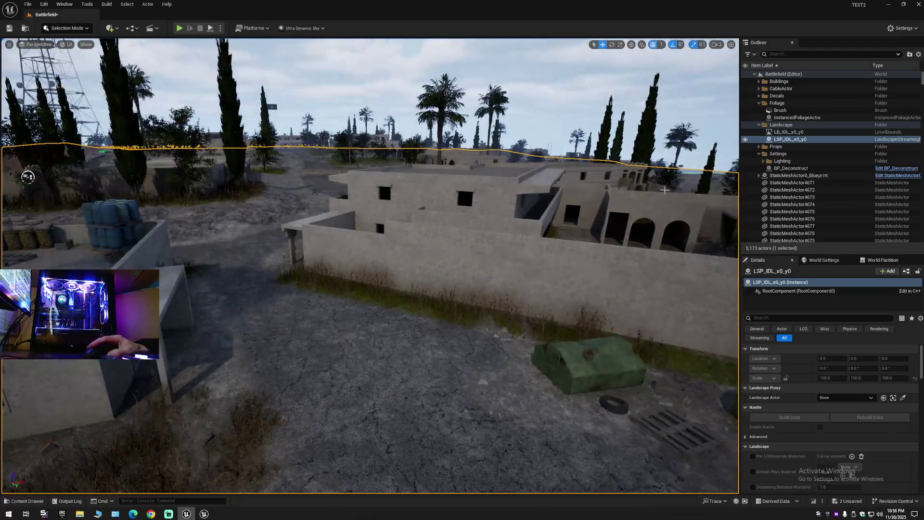
{"action": "left_click", "coordinate": [745, 139]}
{"action": "left_click_drag", "start_coordinate": [464, 260], "coordinate": [464, 260]}
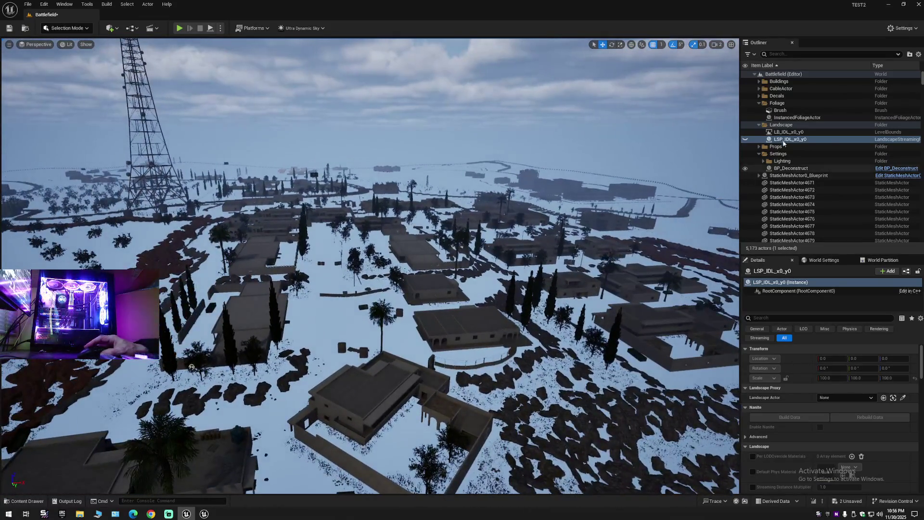
{"action": "left_click", "coordinate": [745, 140]}
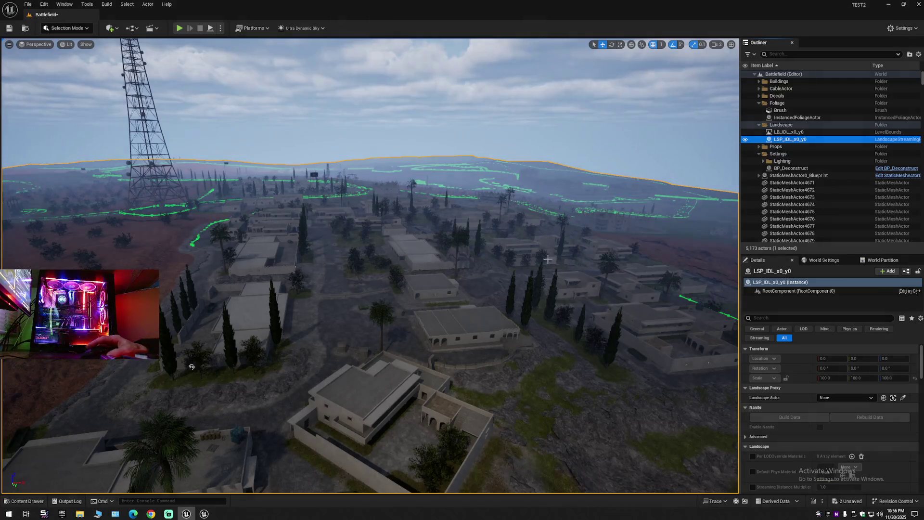
{"action": "left_click_drag", "start_coordinate": [465, 260], "coordinate": [464, 260]}
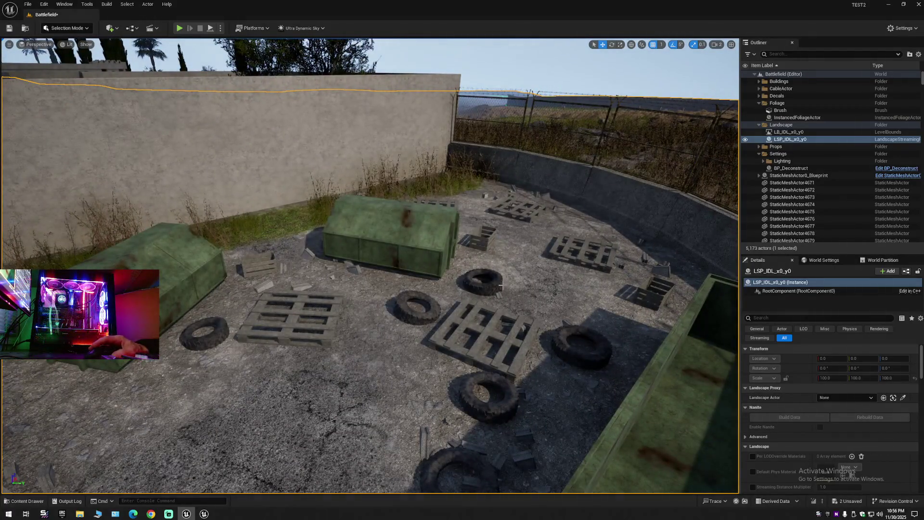
{"action": "left_click", "coordinate": [398, 286]}
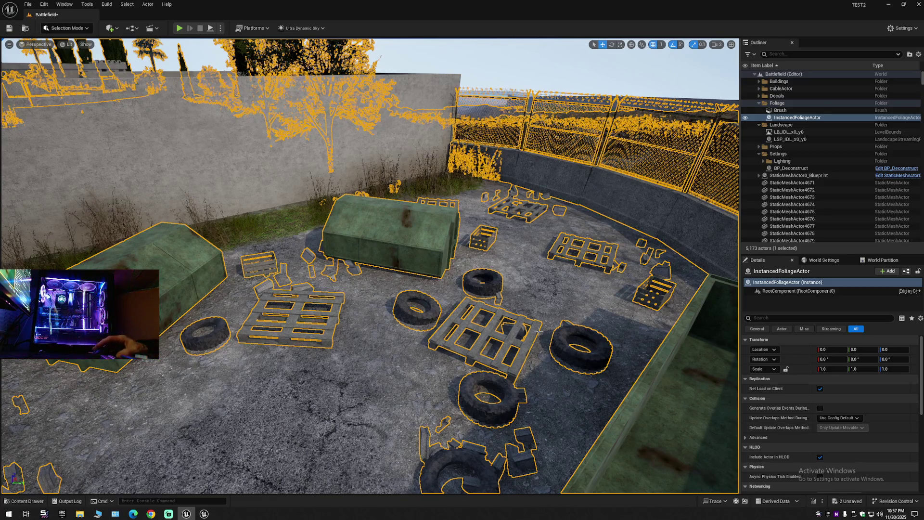
{"action": "key", "text": "f"}
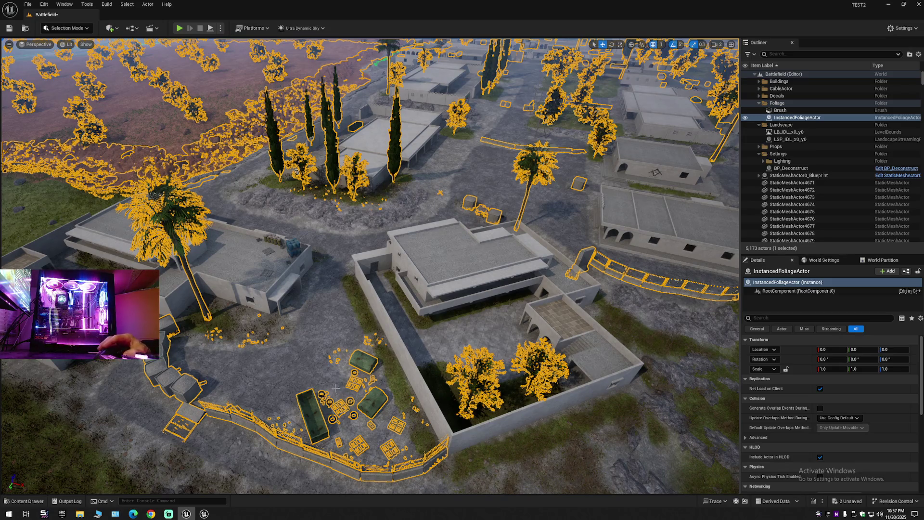
{"action": "key", "text": "w"}
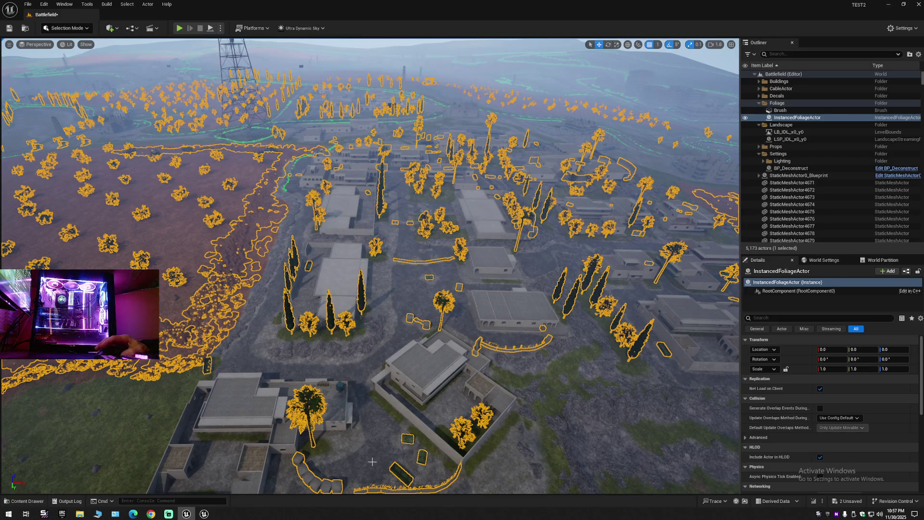
{"action": "left_click_drag", "start_coordinate": [381, 455], "coordinate": [381, 376]}
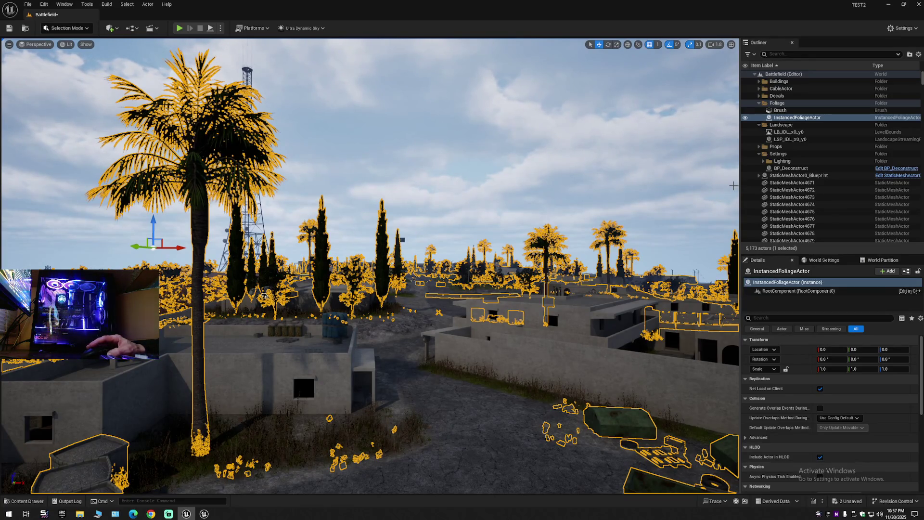
{"action": "left_click", "coordinate": [788, 132]}
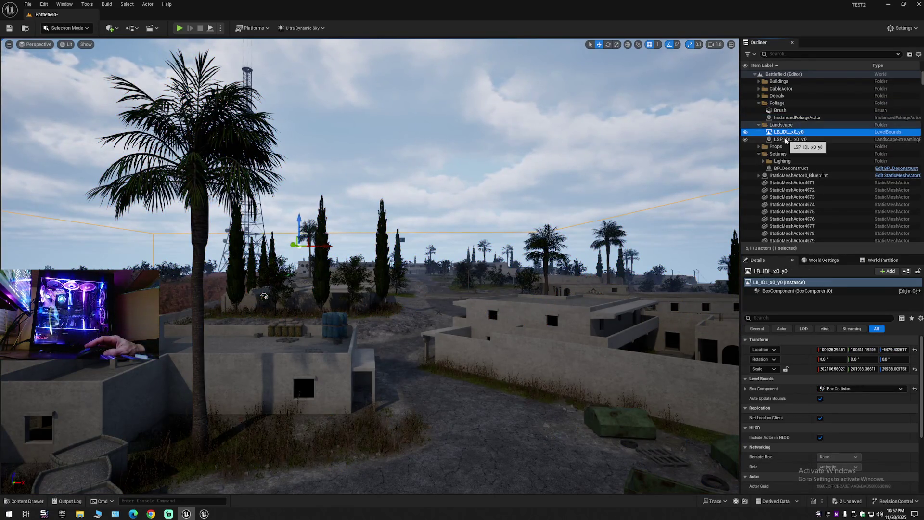
Step: Collapse the Landscape, Foliage and Settings folders, collapse all, and expand Battlefield (Editor)
{"action": "left_click", "coordinate": [790, 139]}
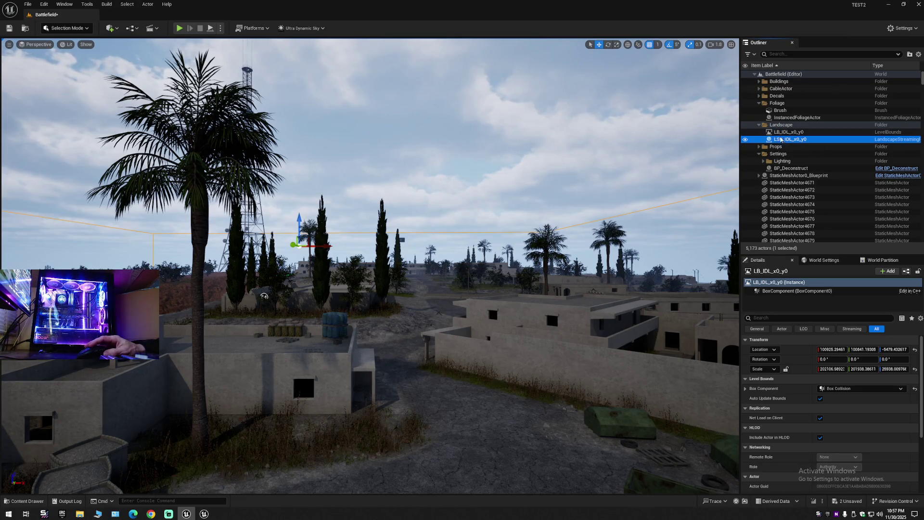
{"action": "left_click", "coordinate": [759, 125]}
{"action": "left_click", "coordinate": [758, 104]}
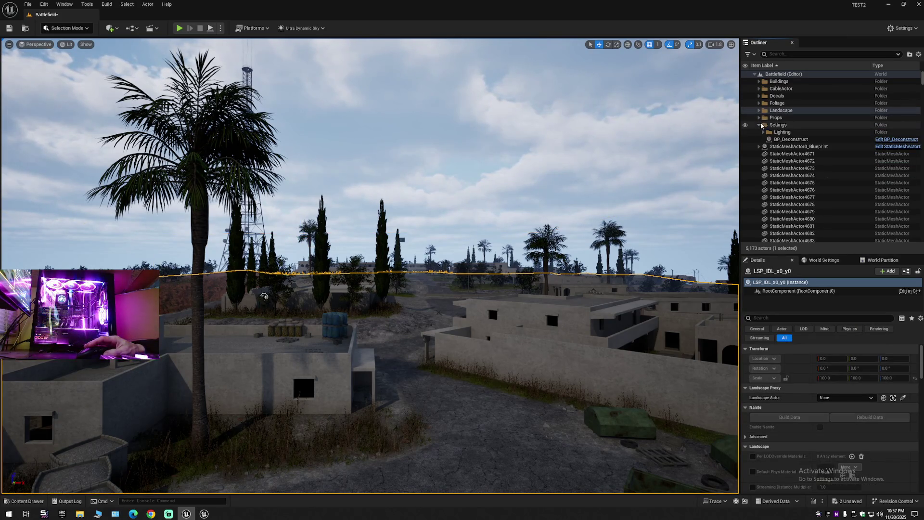
{"action": "left_click", "coordinate": [759, 125]}
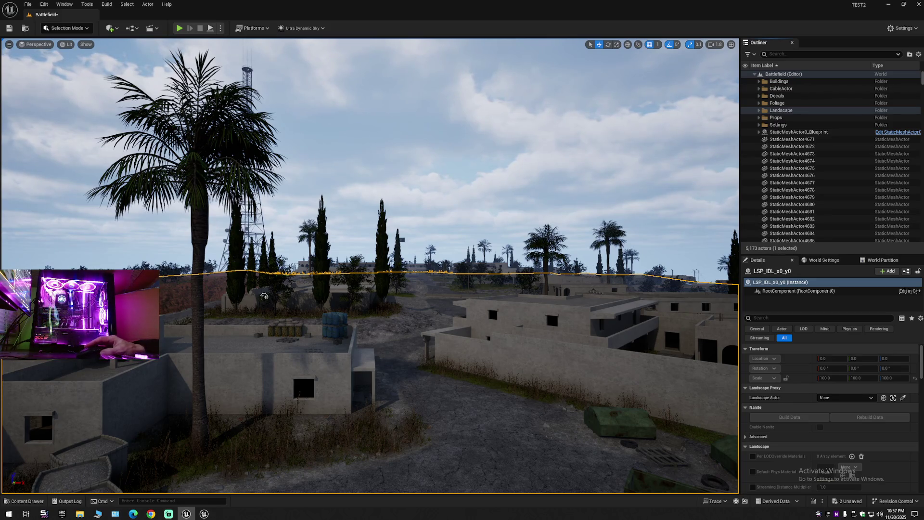
{"action": "left_click", "coordinate": [919, 54]}
{"action": "left_click", "coordinate": [862, 90]}
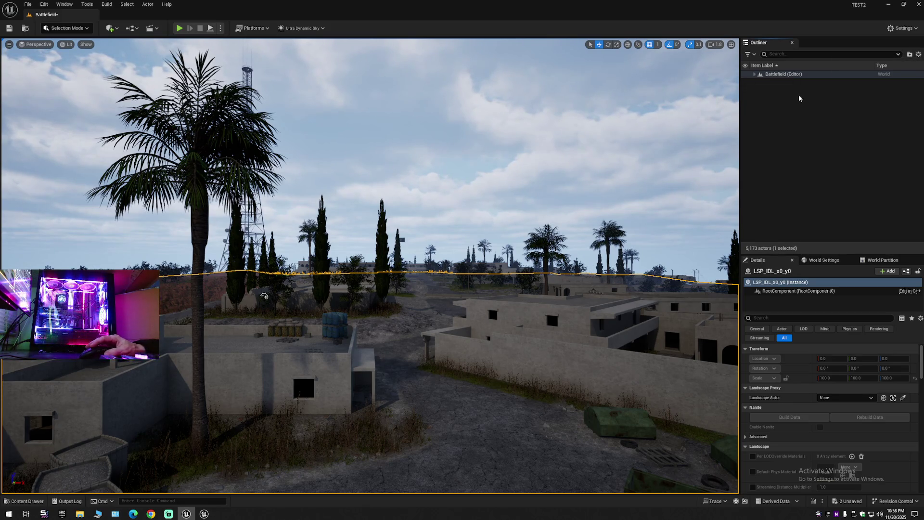
{"action": "left_click", "coordinate": [757, 75]}
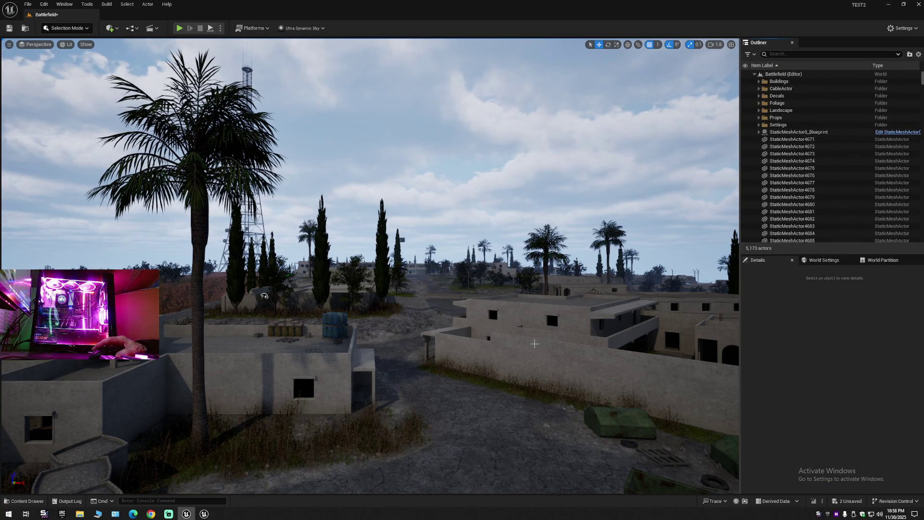
{"action": "mouse_move", "coordinate": [533, 343]}
{"action": "left_mouse_down"}
{"action": "mouse_move", "coordinate": [587, 337]}
{"action": "mouse_move", "coordinate": [636, 303]}
{"action": "mouse_move", "coordinate": [531, 342]}
{"action": "mouse_move", "coordinate": [482, 289]}
{"action": "left_mouse_up"}
{"action": "left_click_drag", "start_coordinate": [268, 190], "coordinate": [104, 89]}
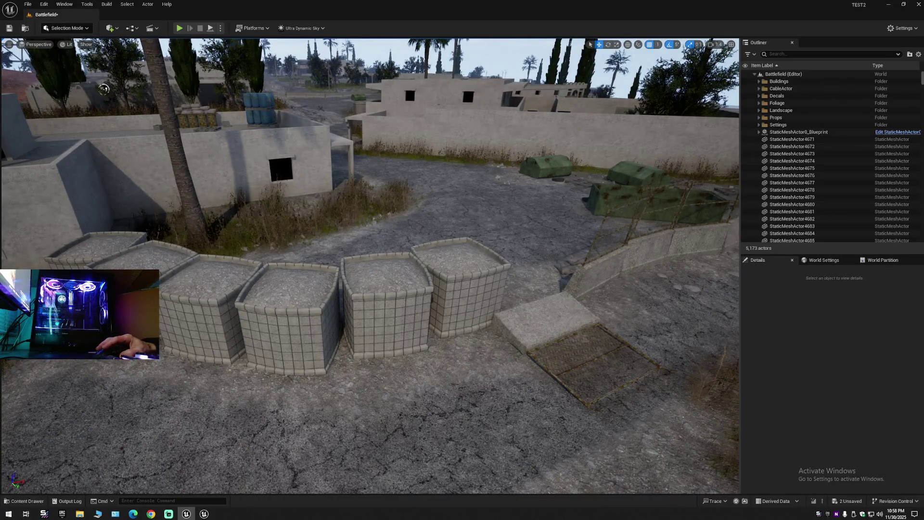
Step: Select InstancedFoliageActor, collapse the actor tree, and fly over the village to review foliage coverage
{"action": "left_click", "coordinate": [104, 89]}
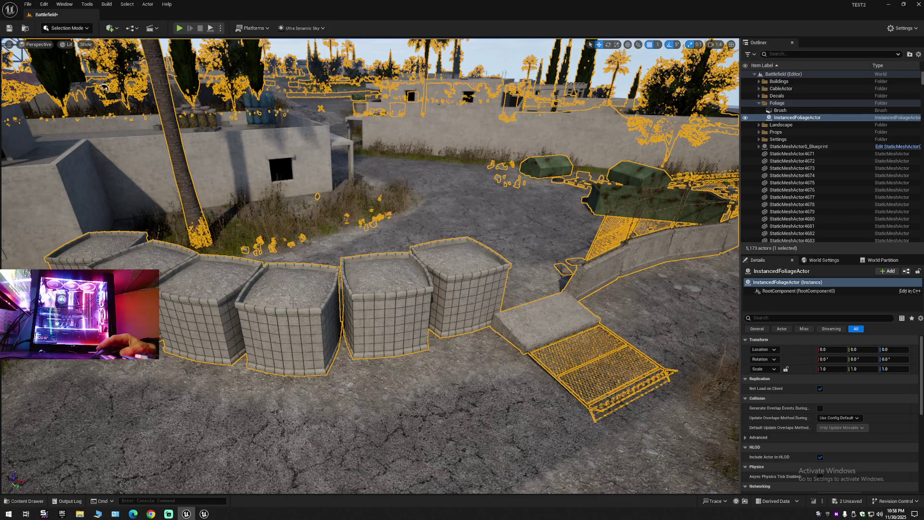
{"action": "left_click_drag", "start_coordinate": [329, 305], "coordinate": [289, 371]}
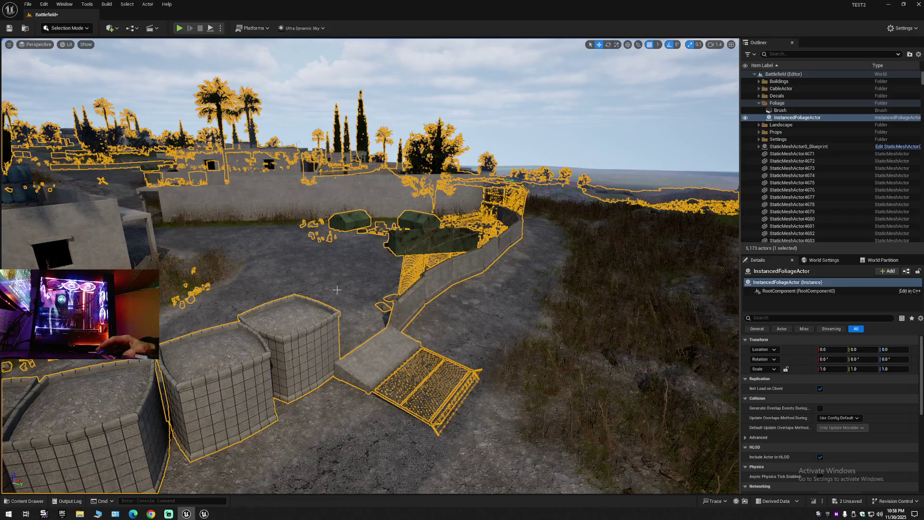
{"action": "left_click", "coordinate": [919, 54]}
{"action": "left_click", "coordinate": [881, 90]}
{"action": "key", "text": "Escape"}
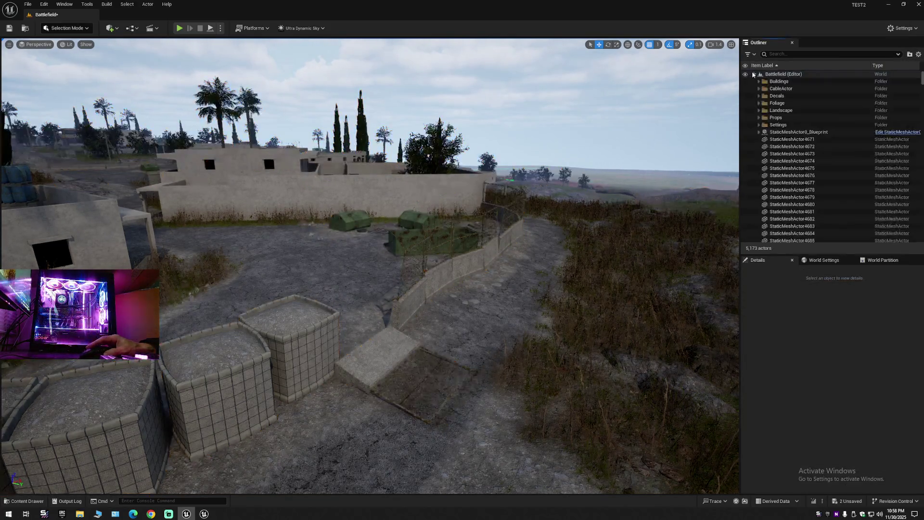
{"action": "left_click_drag", "start_coordinate": [555, 190], "coordinate": [357, 163]}
{"action": "left_click_drag", "start_coordinate": [225, 308], "coordinate": [212, 289]}
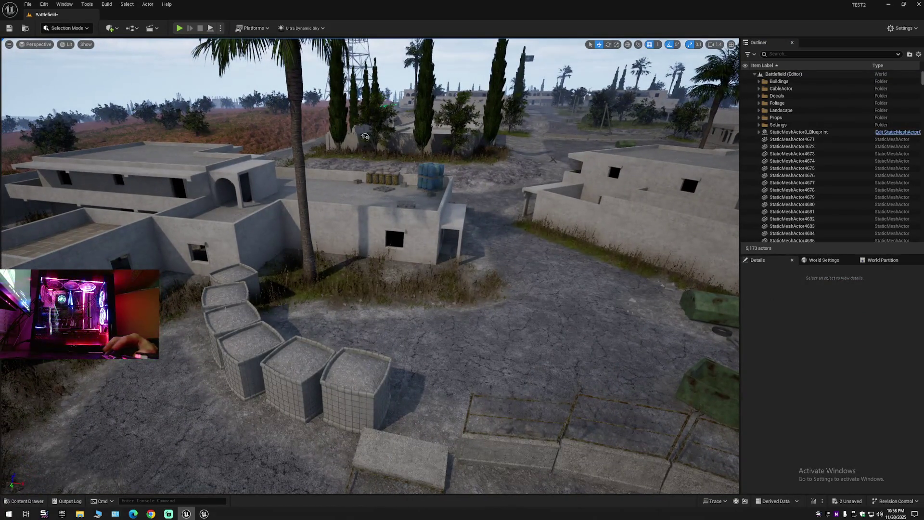
Step: Focus on the foliage actor, then collapse the Foliage folder and select StaticMeshActor0_Blueprint
{"action": "left_click", "coordinate": [366, 137]}
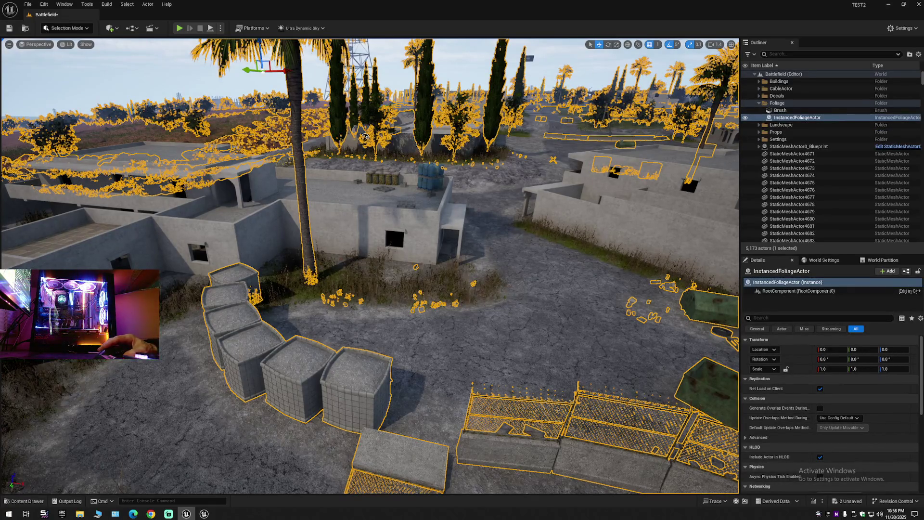
{"action": "key", "text": "f"}
{"action": "left_click_drag", "start_coordinate": [497, 159], "coordinate": [462, 158]}
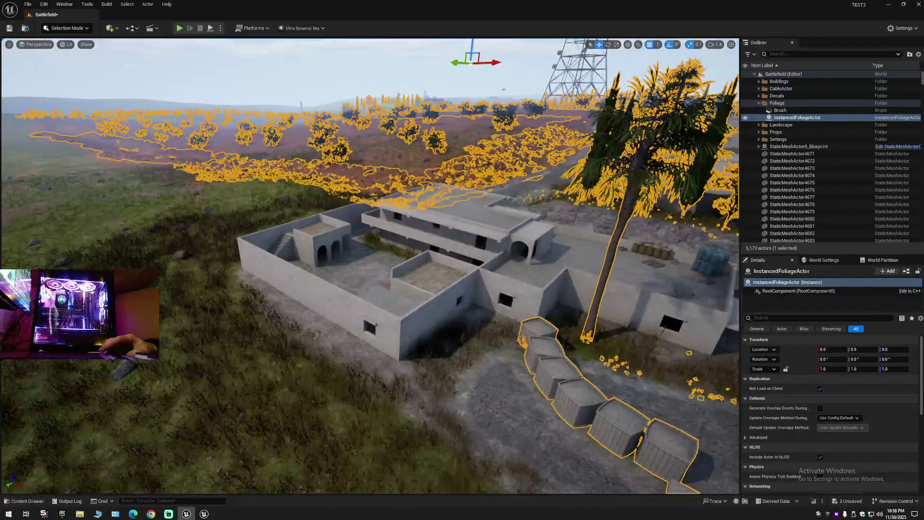
{"action": "mouse_move", "coordinate": [621, 188]}
{"action": "left_mouse_down"}
{"action": "mouse_move", "coordinate": [511, 177]}
{"action": "mouse_move", "coordinate": [592, 181]}
{"action": "mouse_move", "coordinate": [602, 193]}
{"action": "left_mouse_up"}
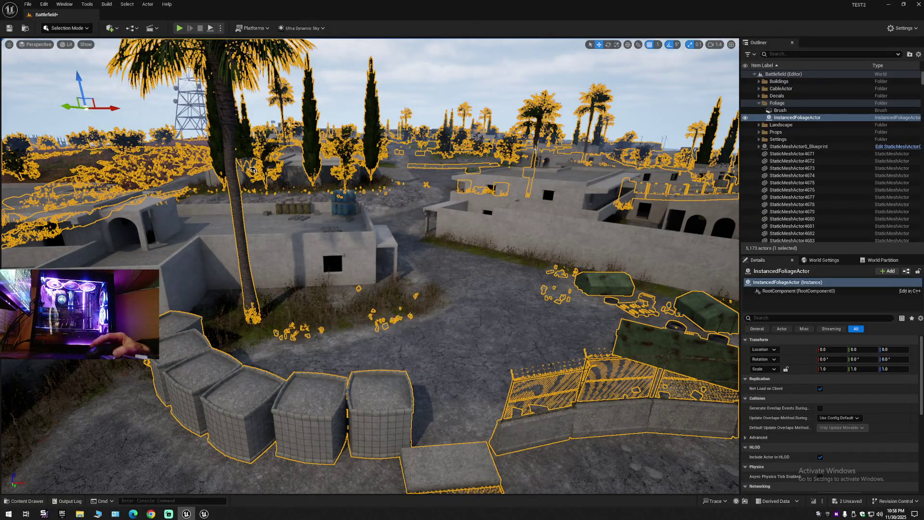
{"action": "left_click", "coordinate": [759, 103]}
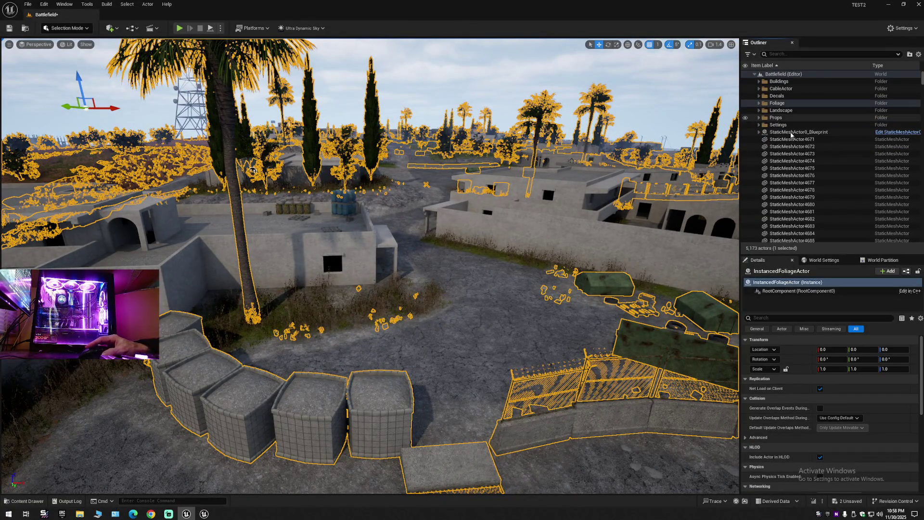
{"action": "left_click", "coordinate": [791, 133]}
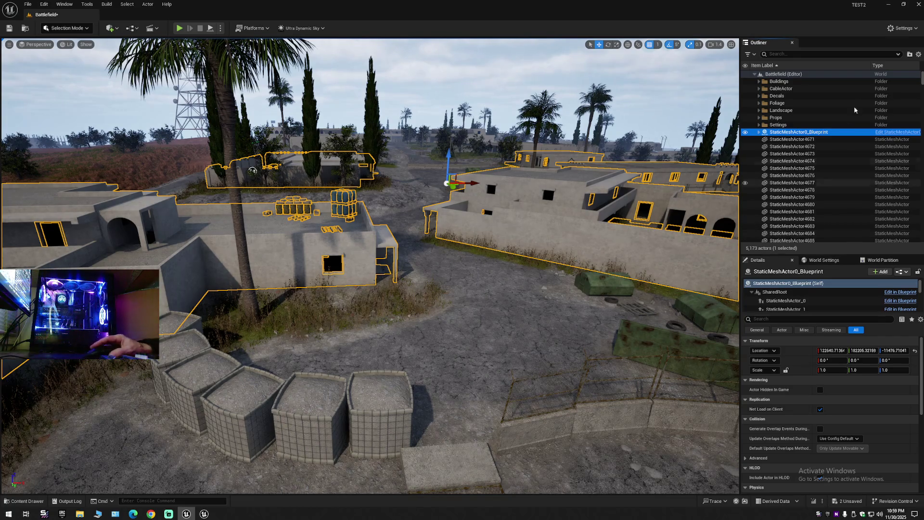
{"action": "left_click", "coordinate": [918, 54]}
{"action": "left_click", "coordinate": [857, 92]}
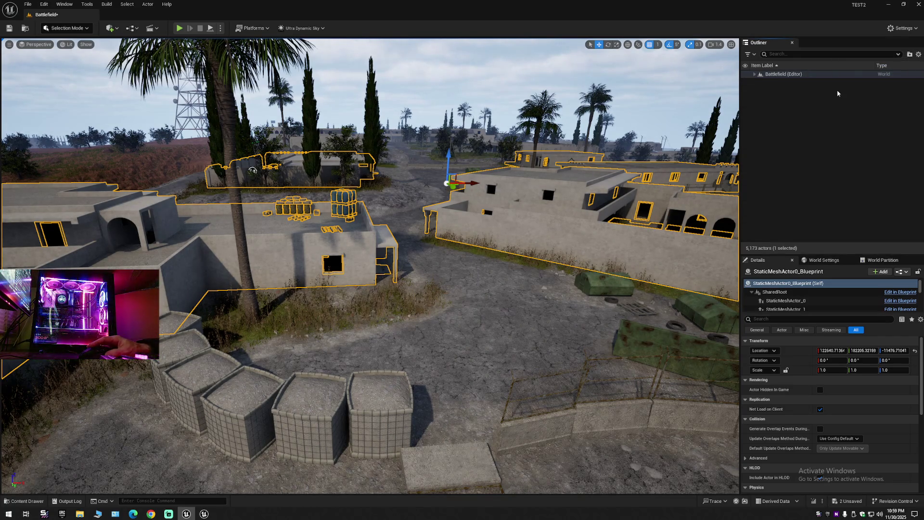
{"action": "left_click", "coordinate": [776, 87]}
{"action": "left_click", "coordinate": [755, 74]}
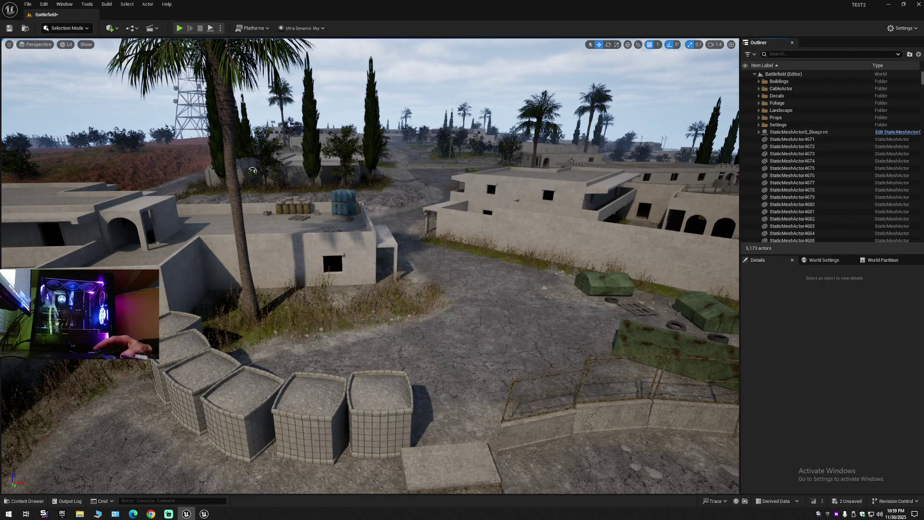
{"action": "left_click_drag", "start_coordinate": [460, 273], "coordinate": [409, 267]}
{"action": "mouse_move", "coordinate": [10, 222]}
{"action": "left_mouse_down"}
{"action": "mouse_move", "coordinate": [264, 150]}
{"action": "mouse_move", "coordinate": [293, 120]}
{"action": "left_mouse_up"}
{"action": "left_click", "coordinate": [294, 121]}
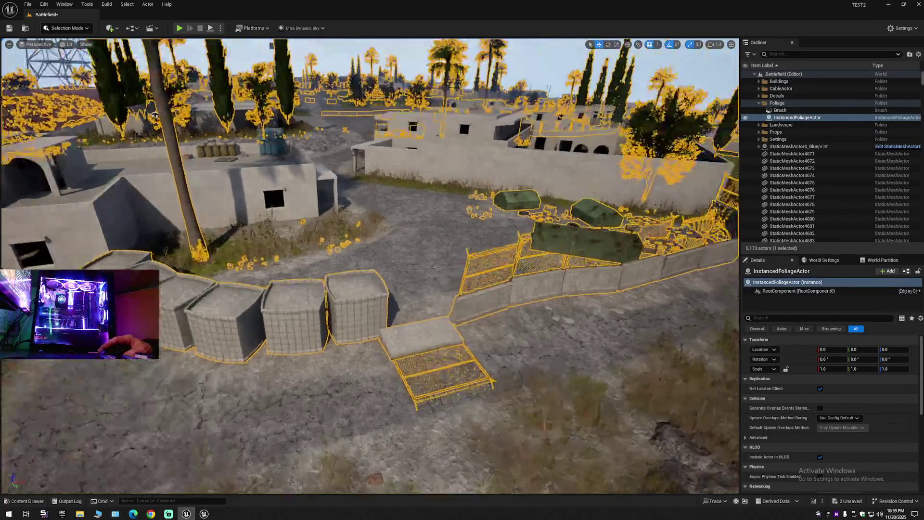
{"action": "left_click_drag", "start_coordinate": [154, 115], "coordinate": [154, 144]}
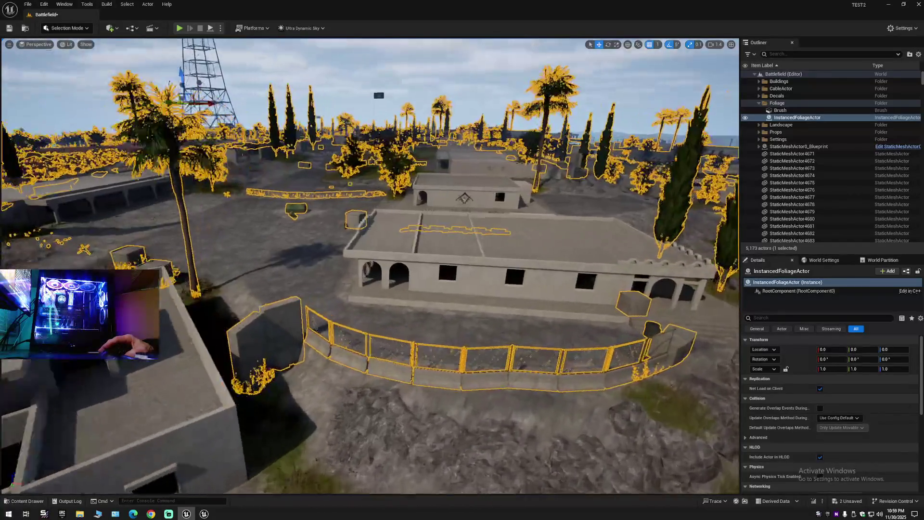
{"action": "mouse_move", "coordinate": [370, 265]}
{"action": "left_mouse_down"}
{"action": "mouse_move", "coordinate": [409, 207]}
{"action": "mouse_move", "coordinate": [409, 251]}
{"action": "mouse_move", "coordinate": [394, 260]}
{"action": "mouse_move", "coordinate": [395, 318]}
{"action": "left_mouse_up"}
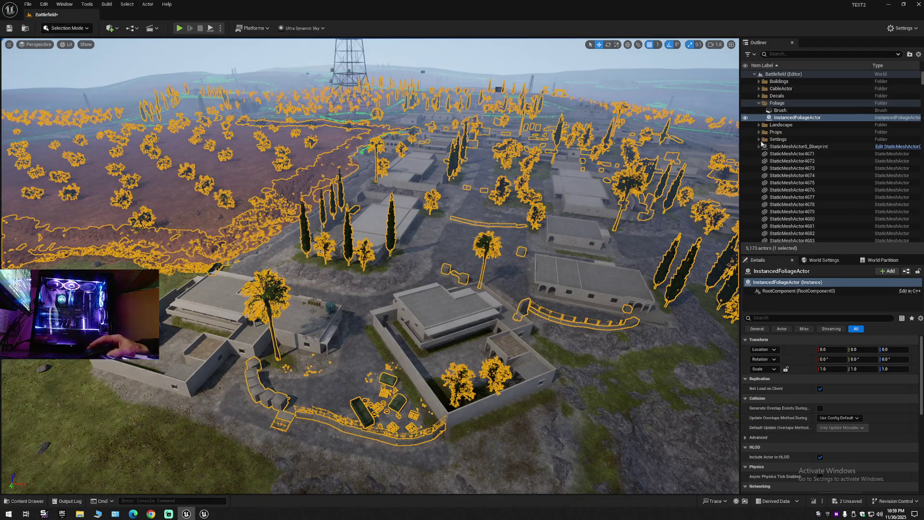
{"action": "left_click", "coordinate": [767, 111]}
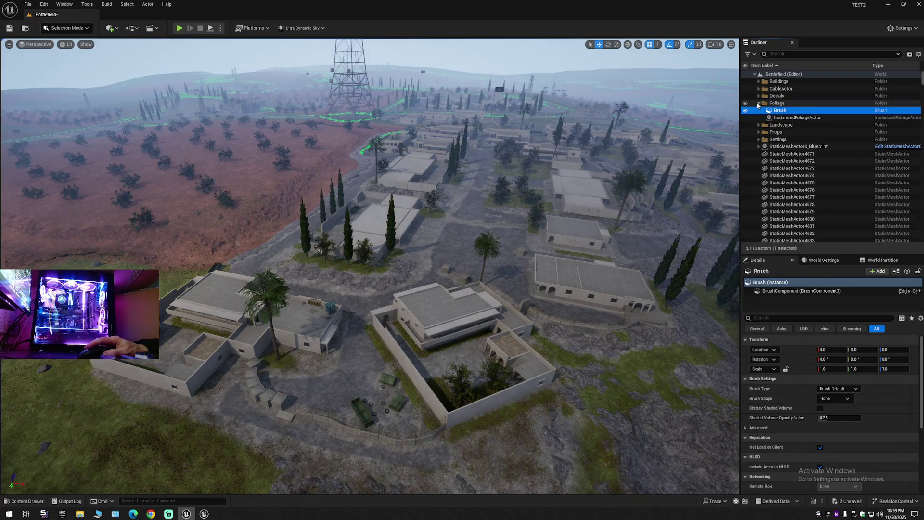
{"action": "left_click", "coordinate": [759, 104]}
{"action": "left_click", "coordinate": [759, 104]}
{"action": "left_click", "coordinate": [759, 104]}
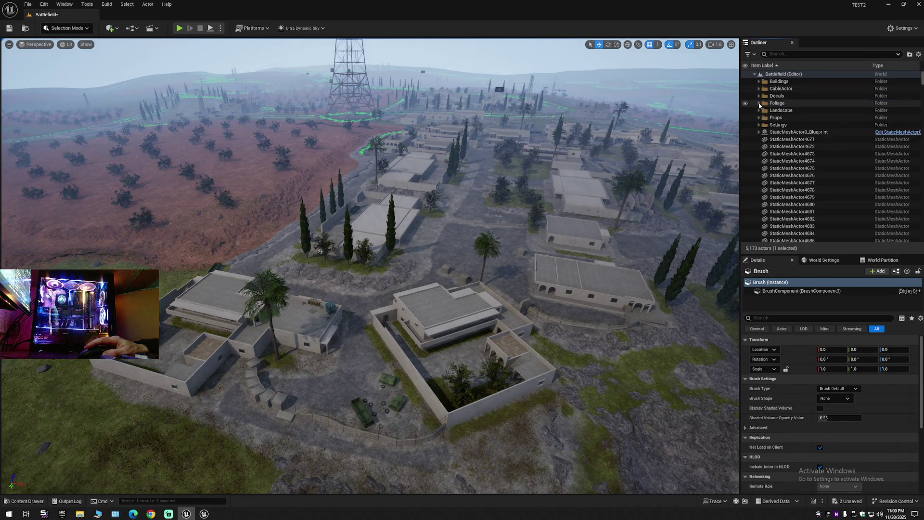
{"action": "left_click", "coordinate": [759, 103]}
{"action": "left_click", "coordinate": [761, 119]}
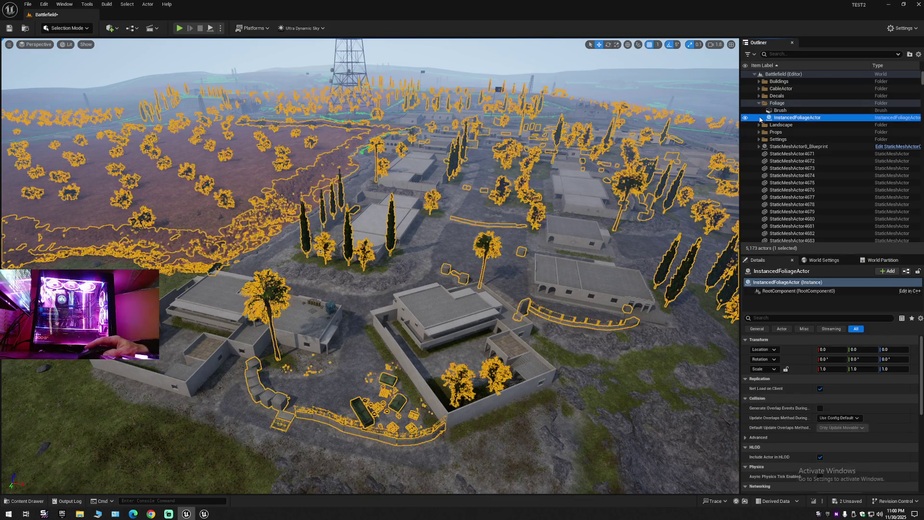
{"action": "right_click", "coordinate": [761, 118]}
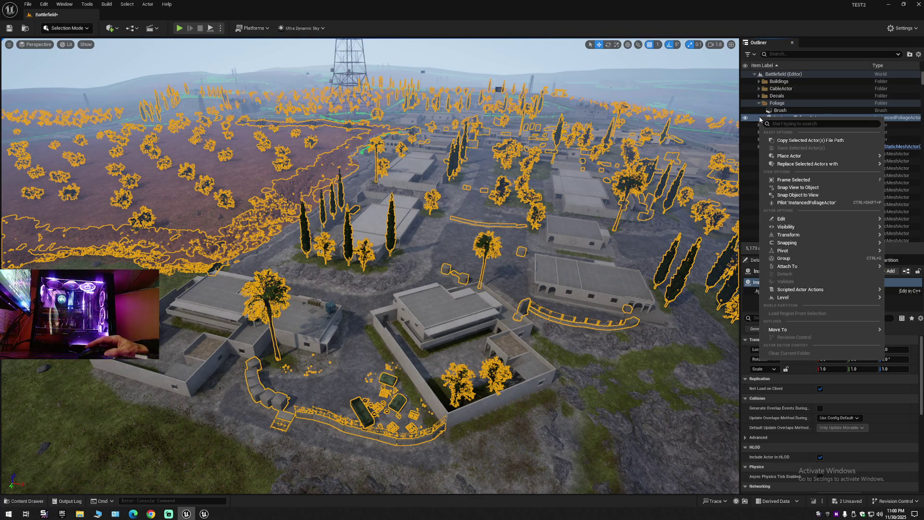
{"action": "left_click", "coordinate": [760, 104]}
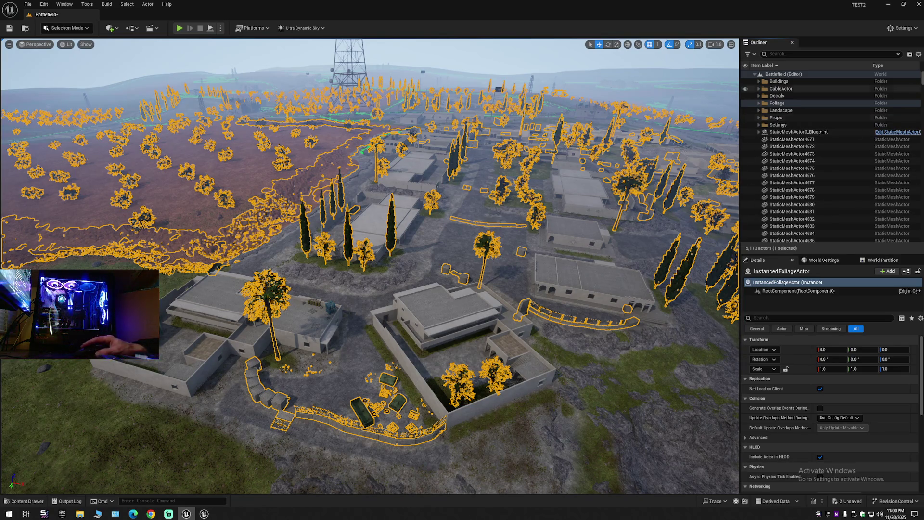
{"action": "left_click", "coordinate": [920, 54]}
{"action": "left_click", "coordinate": [857, 85]}
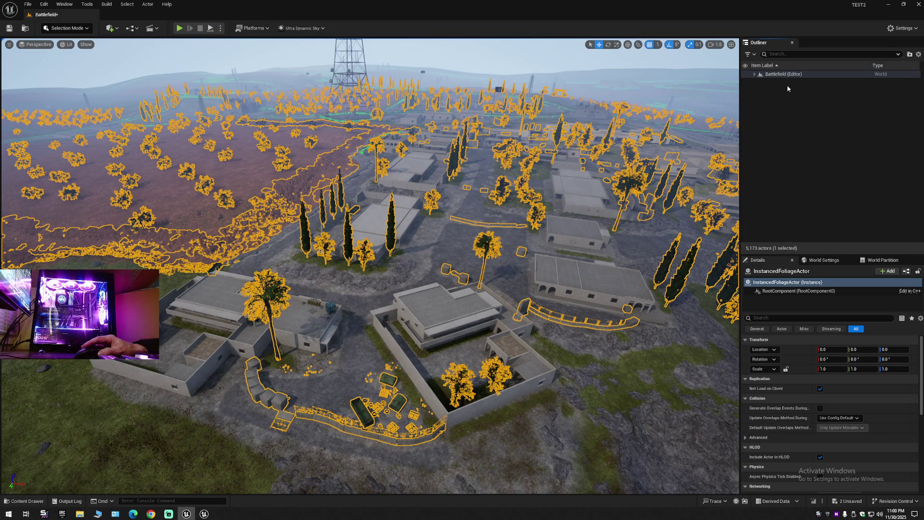
{"action": "left_click", "coordinate": [757, 76]}
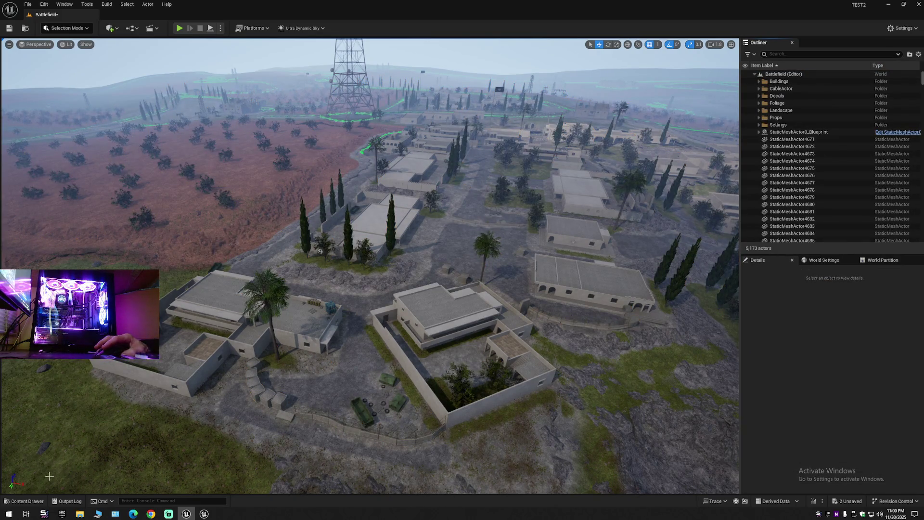
Step: Open the Content Drawer and check the running editors in Windows Task Manager
{"action": "left_click", "coordinate": [24, 502]}
{"action": "mouse_move", "coordinate": [204, 515]}
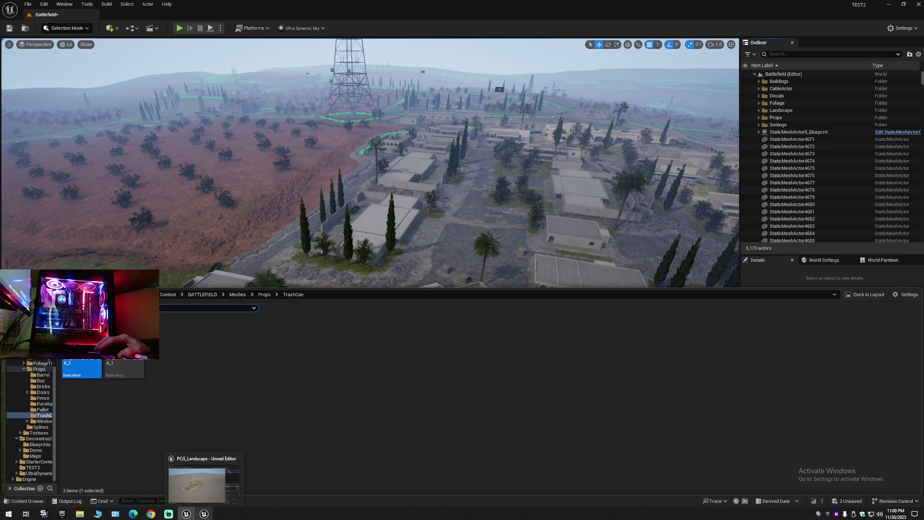
{"action": "right_click", "coordinate": [325, 514]}
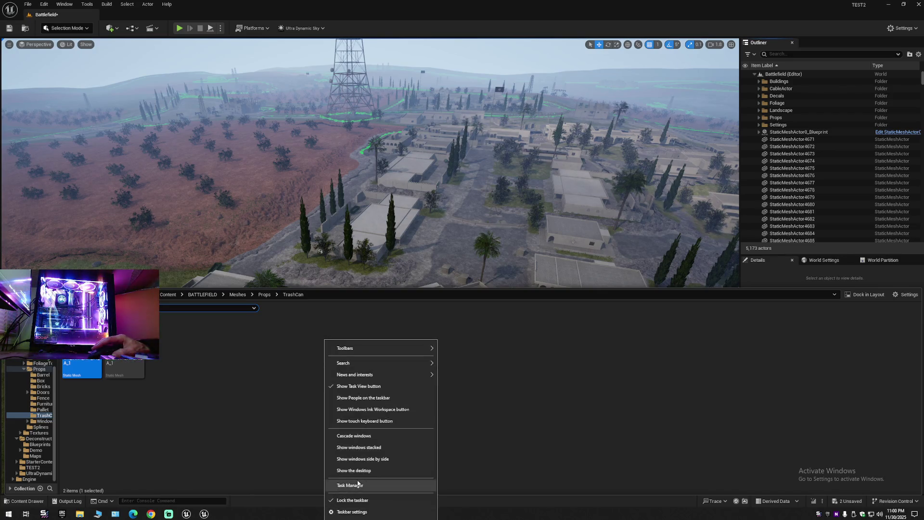
{"action": "left_click", "coordinate": [357, 483]}
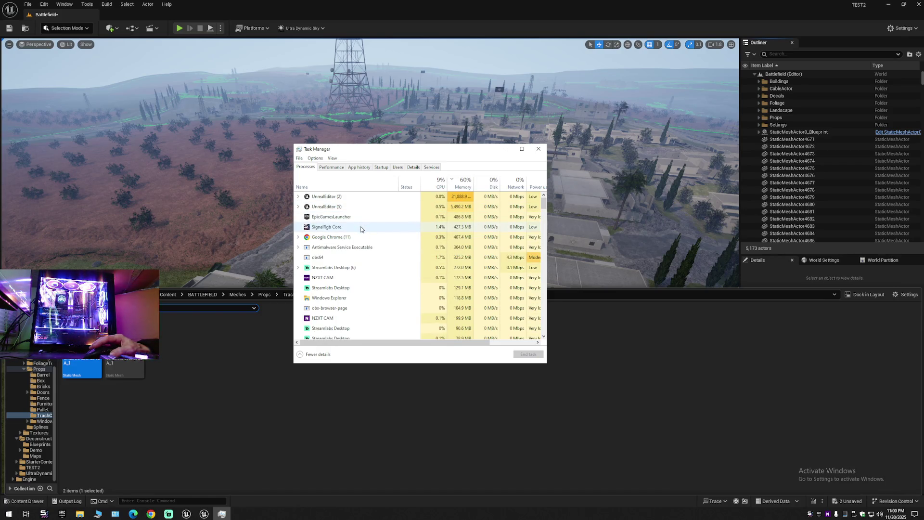
{"action": "left_click", "coordinate": [539, 148]}
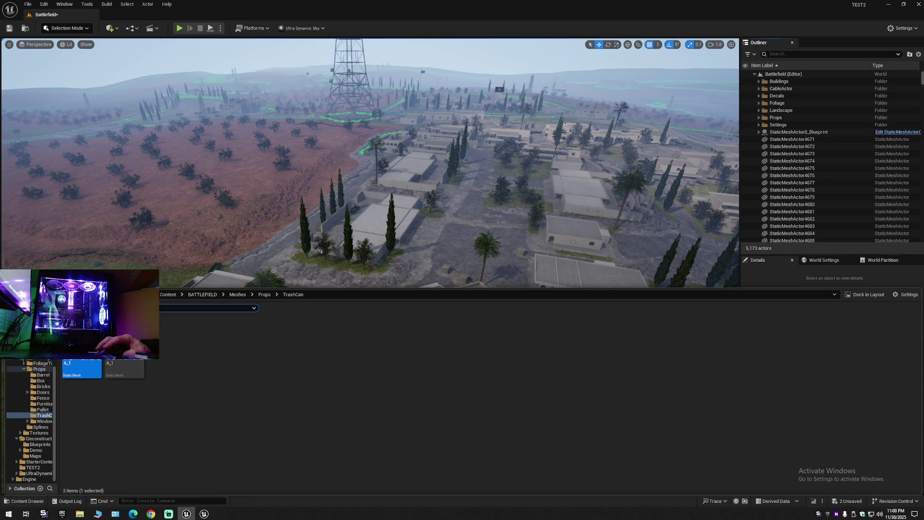
Step: Browse to the BATTLEFIELD folder and save the current level with Ctrl+S
{"action": "left_click", "coordinate": [23, 369]}
{"action": "double_click", "coordinate": [32, 341]}
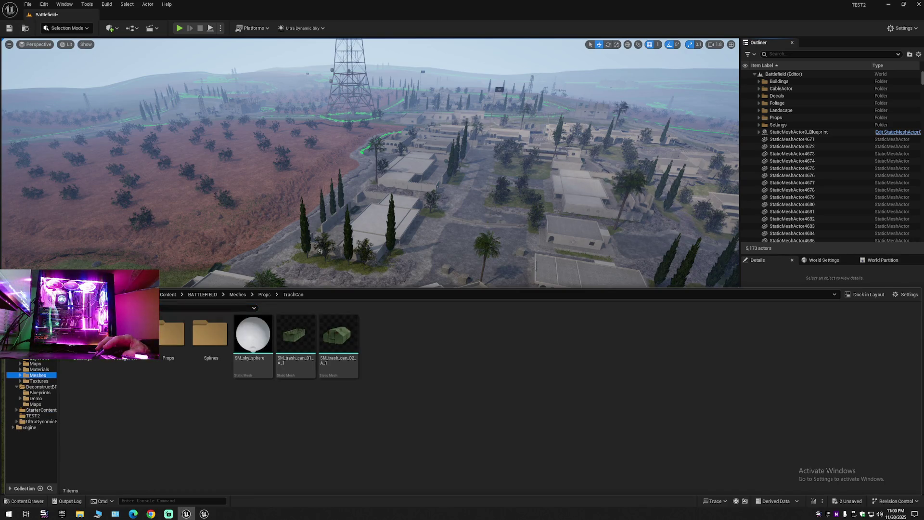
{"action": "left_click", "coordinate": [39, 346]}
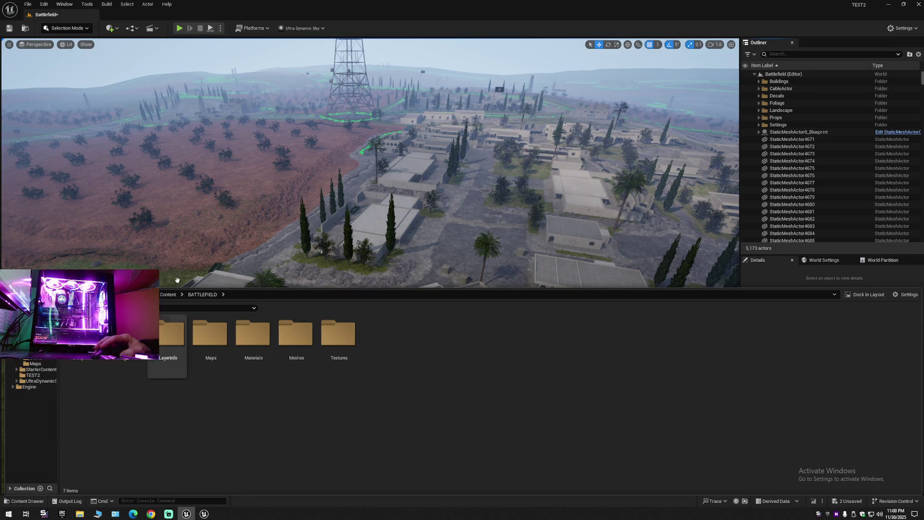
{"action": "key", "text": "ctrl+s"}
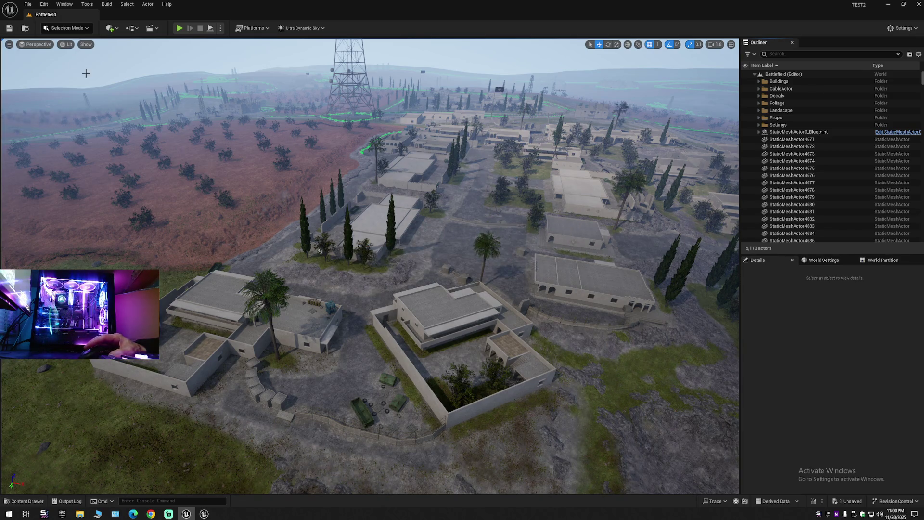
Step: Save the current level, then use File > Save All for all unsaved changes
{"action": "left_click", "coordinate": [27, 5]}
{"action": "left_click", "coordinate": [53, 92]}
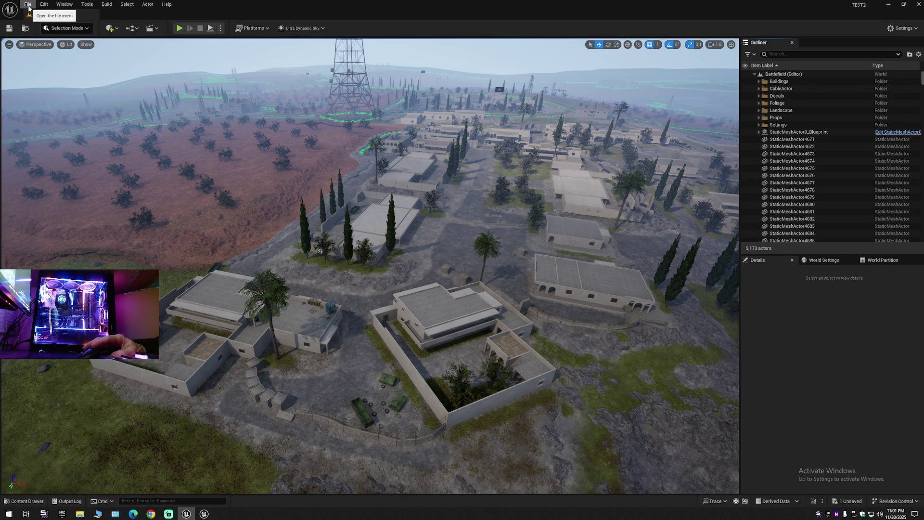
{"action": "left_click", "coordinate": [28, 7]}
{"action": "mouse_move", "coordinate": [58, 55]}
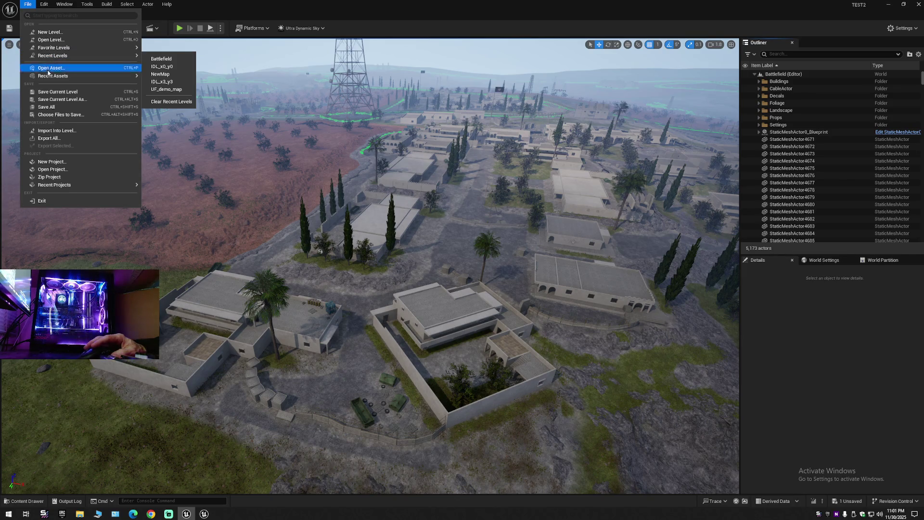
{"action": "left_click", "coordinate": [48, 108]}
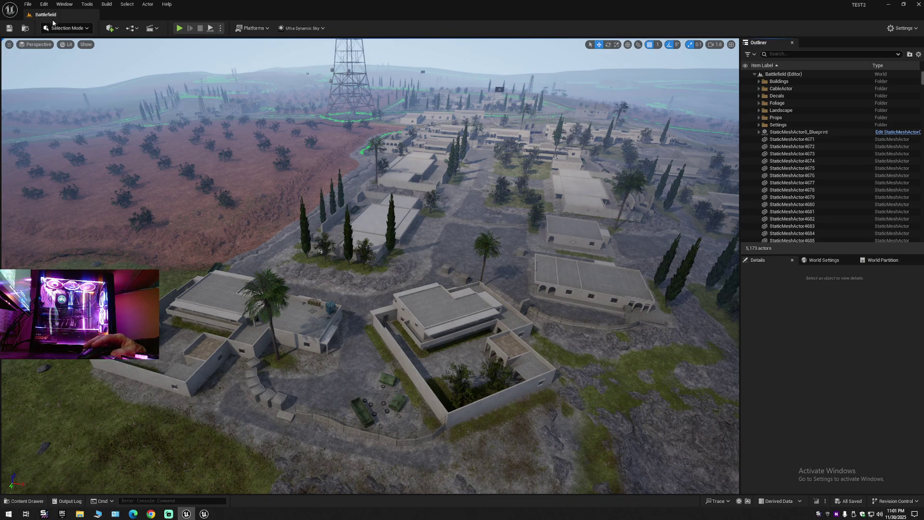
Step: Save the current level as Battlefield in TEST2, replacing the existing level
{"action": "left_click", "coordinate": [28, 5]}
{"action": "left_click", "coordinate": [54, 98]}
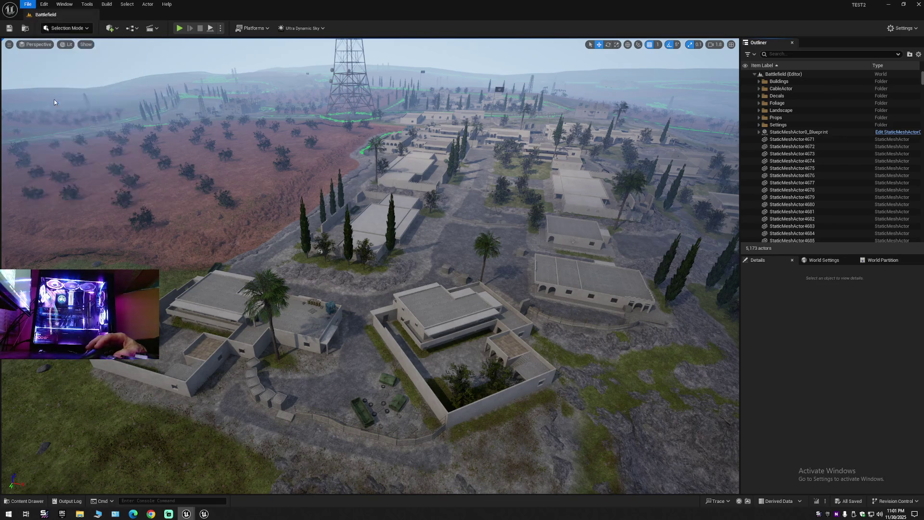
{"action": "double_click", "coordinate": [391, 186]}
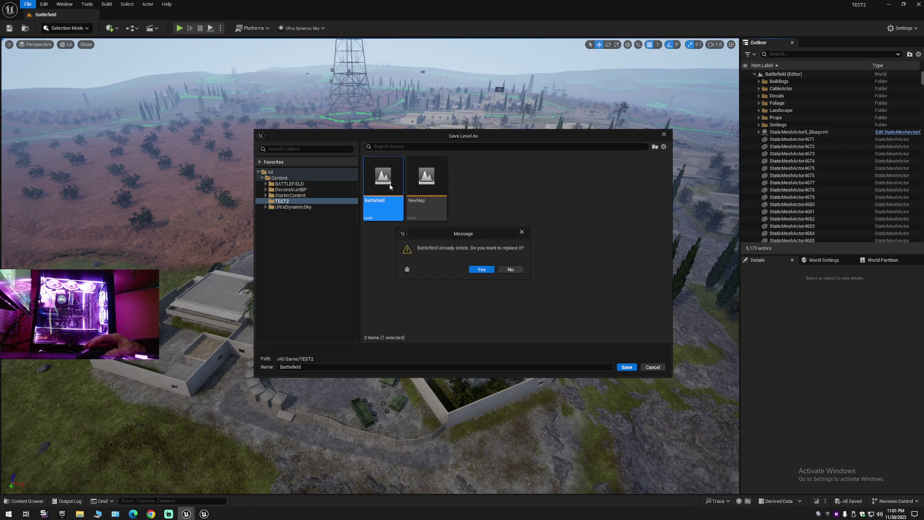
{"action": "left_click", "coordinate": [480, 272]}
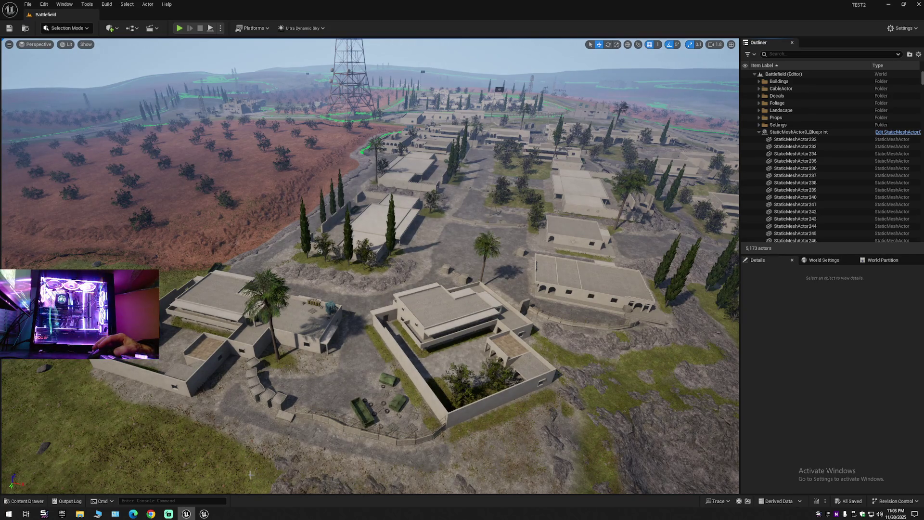
Step: Open Content > TEST2 and run Asset Actions > Migrate on the Battlefield level
{"action": "left_click", "coordinate": [29, 502]}
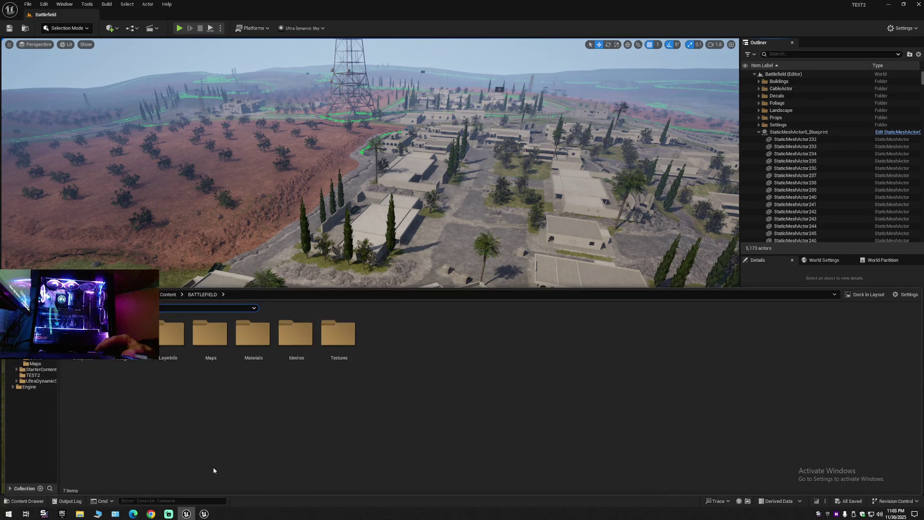
{"action": "left_click", "coordinate": [168, 294]}
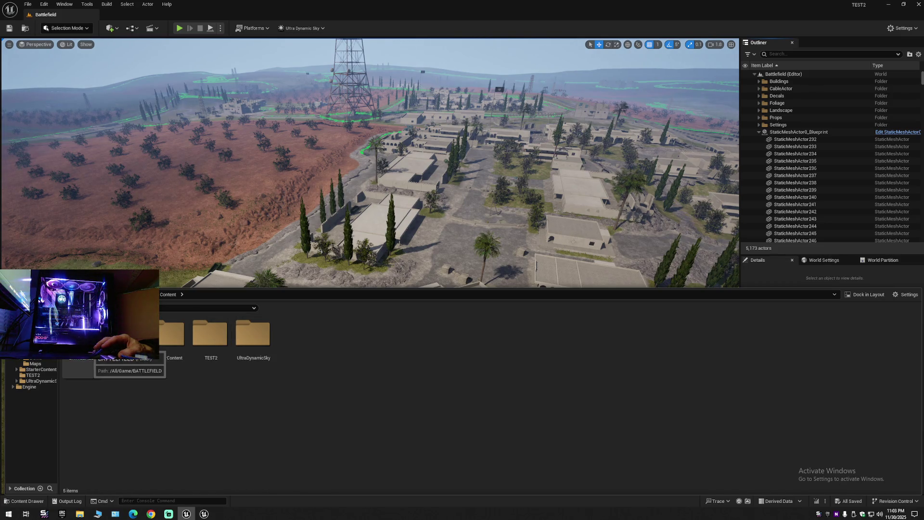
{"action": "left_click", "coordinate": [210, 333]}
{"action": "double_click", "coordinate": [210, 334]}
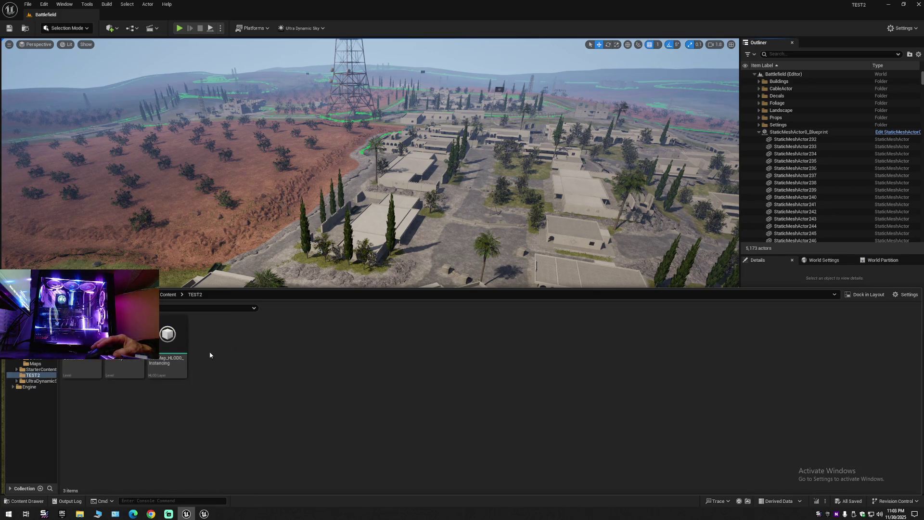
{"action": "right_click", "coordinate": [85, 333]}
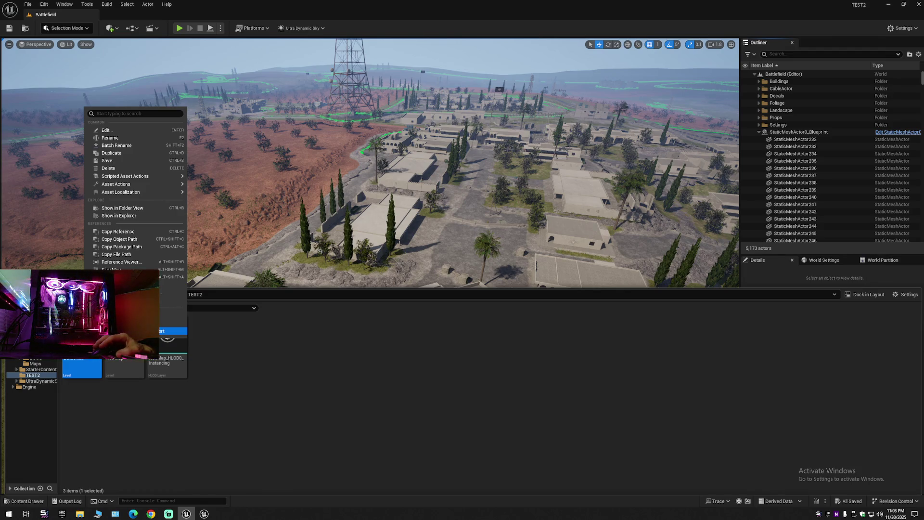
{"action": "mouse_move", "coordinate": [131, 187]}
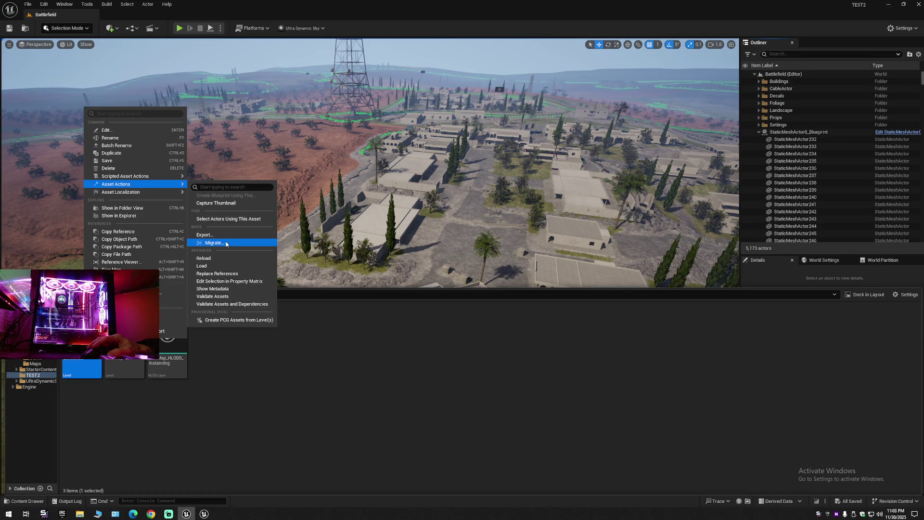
{"action": "left_click", "coordinate": [226, 243]}
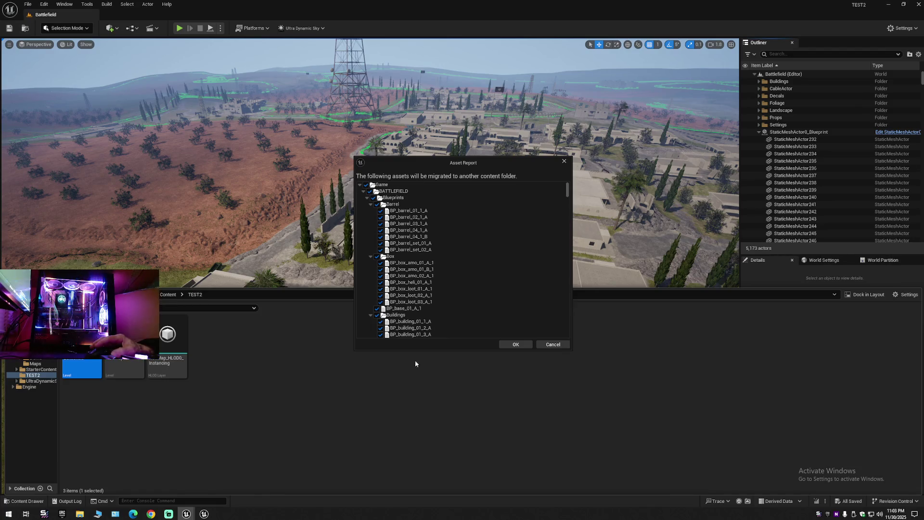
Step: Accept the Asset Report, target PCG_Landscape's Content folder, and overwrite all existing assets
{"action": "left_click", "coordinate": [516, 344]}
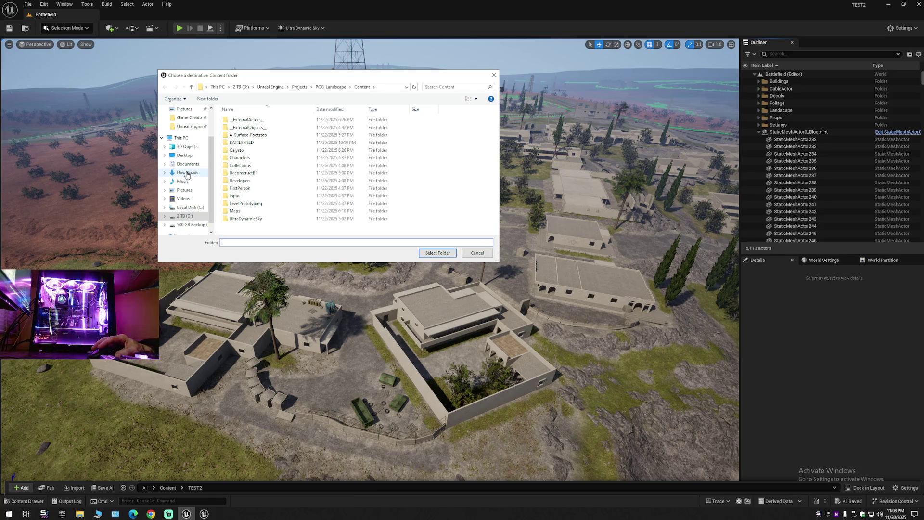
{"action": "left_click", "coordinate": [331, 87]}
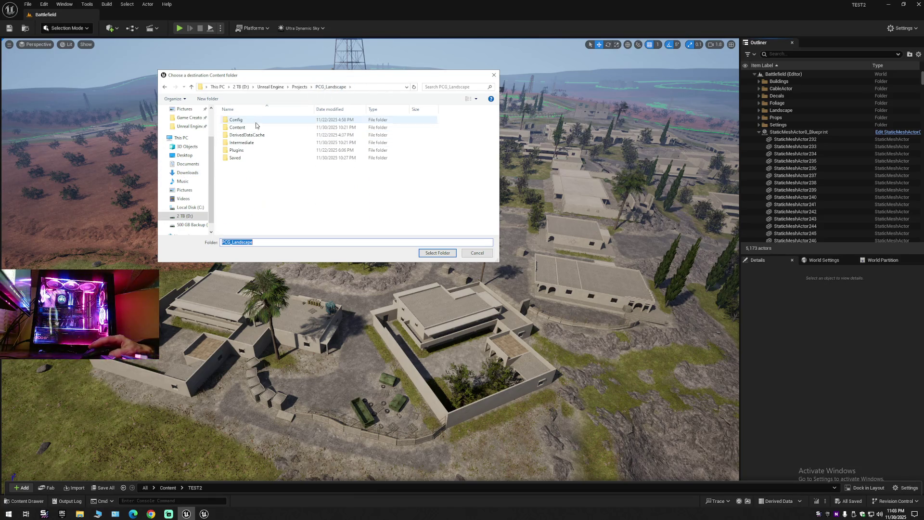
{"action": "left_click", "coordinate": [299, 87]}
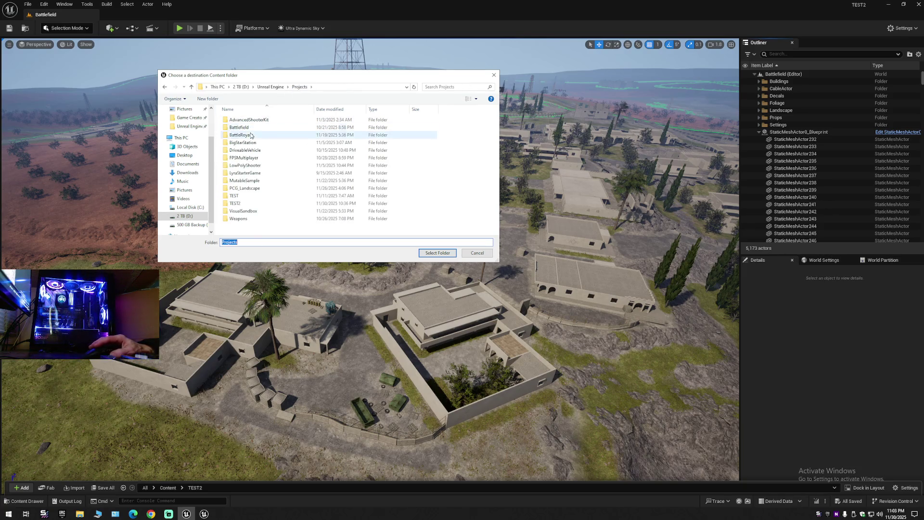
{"action": "double_click", "coordinate": [246, 188]}
{"action": "left_click", "coordinate": [242, 128]}
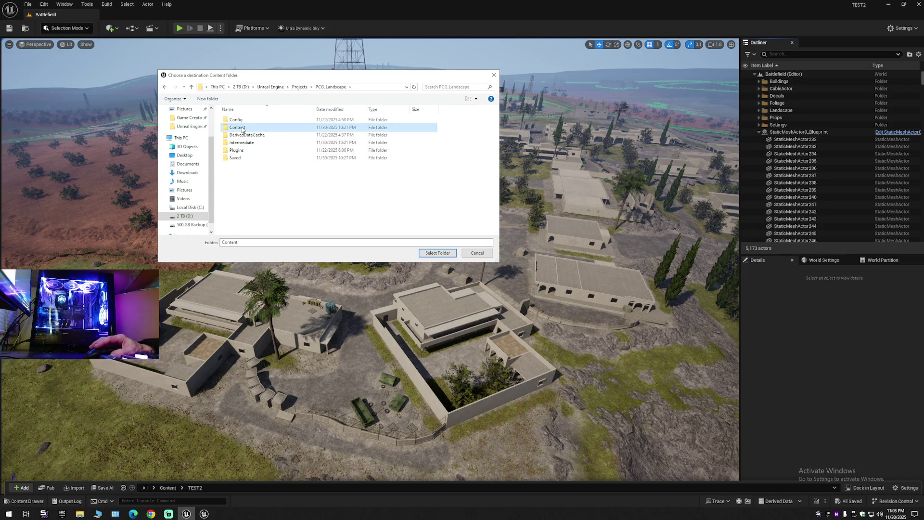
{"action": "left_click", "coordinate": [431, 254]}
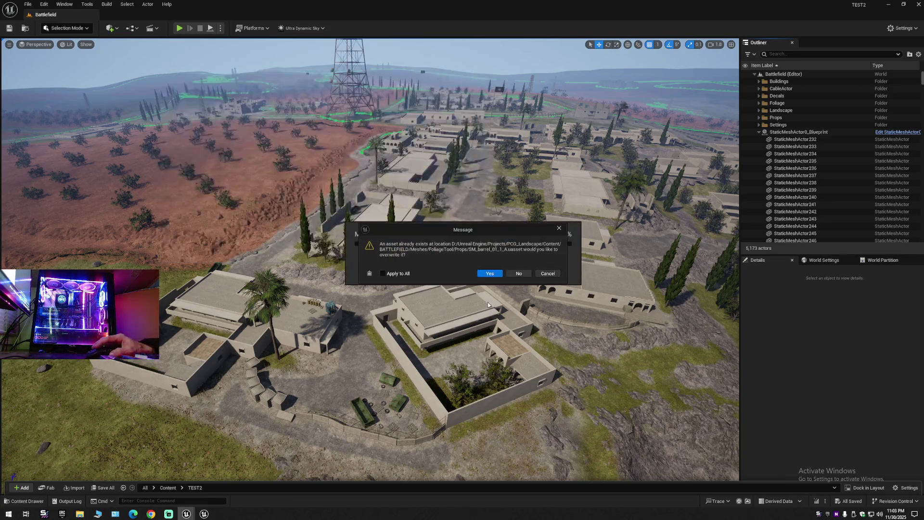
{"action": "left_click", "coordinate": [384, 273]}
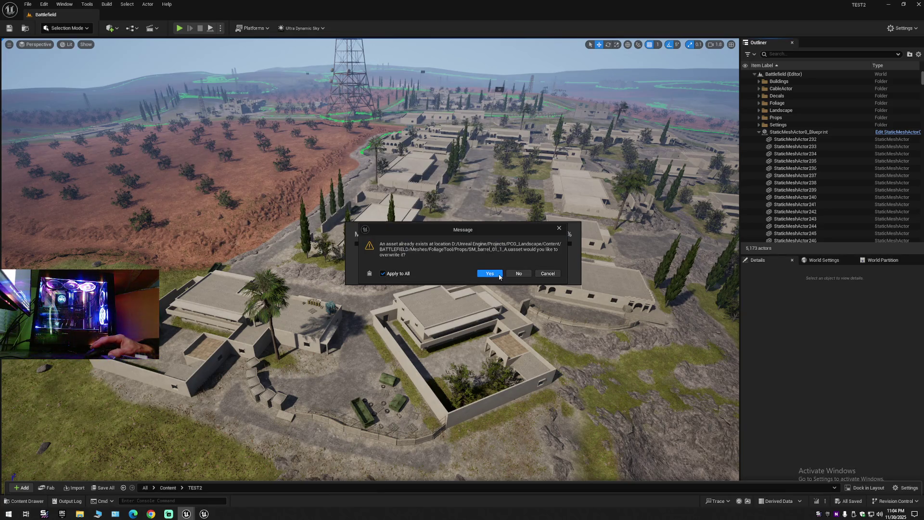
{"action": "left_click", "coordinate": [490, 274]}
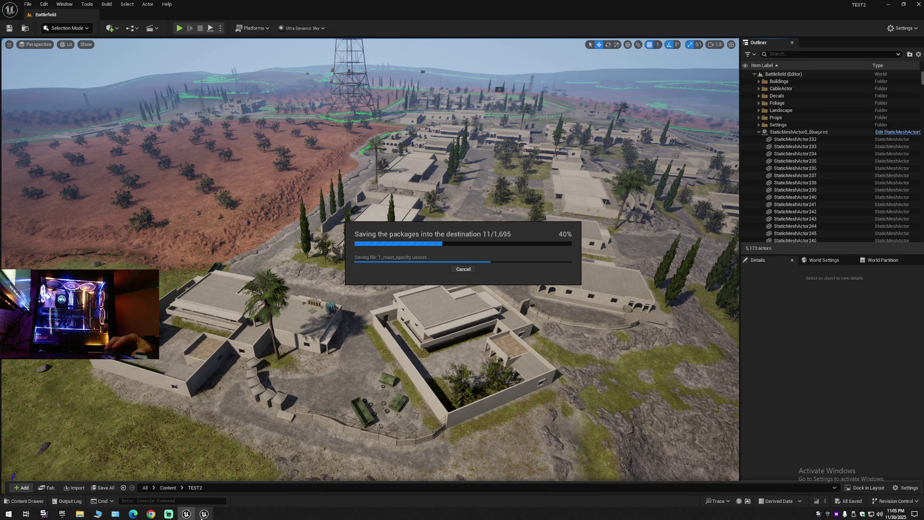
Step: Switch to the PCG_Landscape editor window and hide the streaming window while packages save
{"action": "mouse_move", "coordinate": [202, 517]}
{"action": "left_click", "coordinate": [207, 492]}
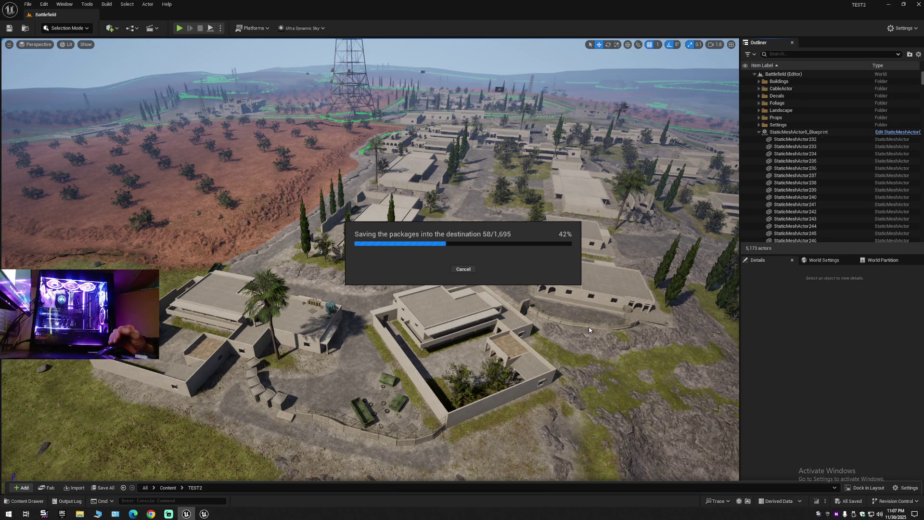
{"action": "left_click", "coordinate": [169, 514]}
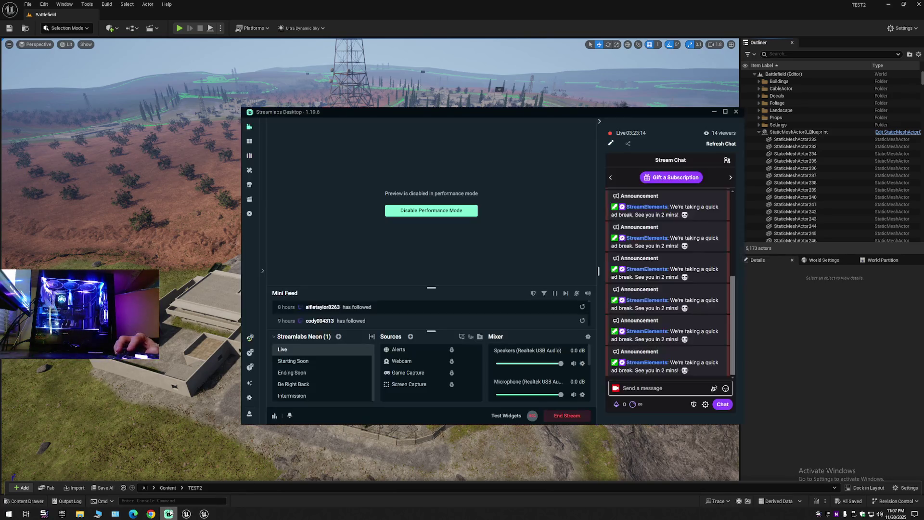
{"action": "left_click", "coordinate": [714, 113]}
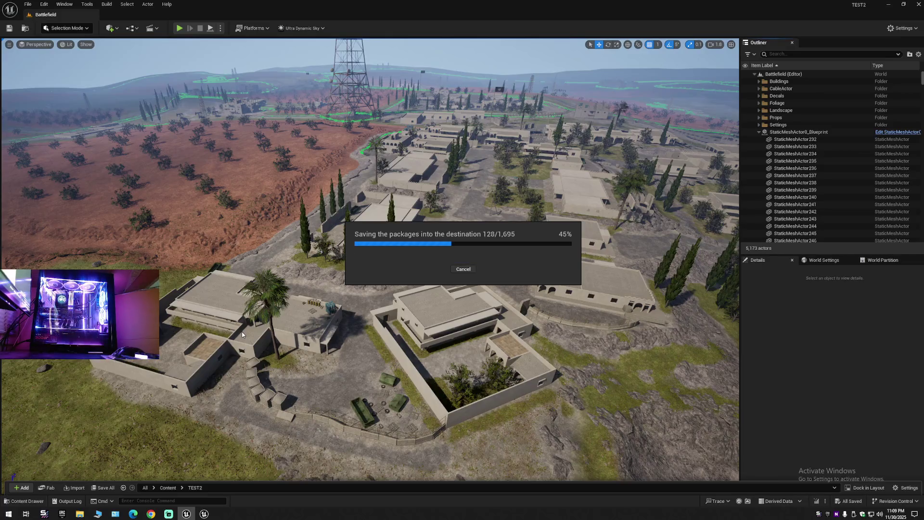